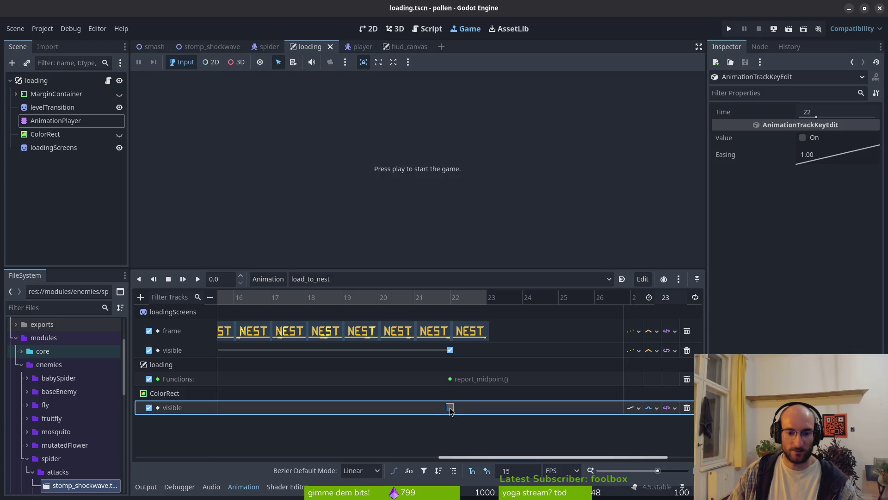
Set the frame-22 ColorRect visible key in load_to_nest to On
{"action": "left_click", "coordinate": [810, 137]}
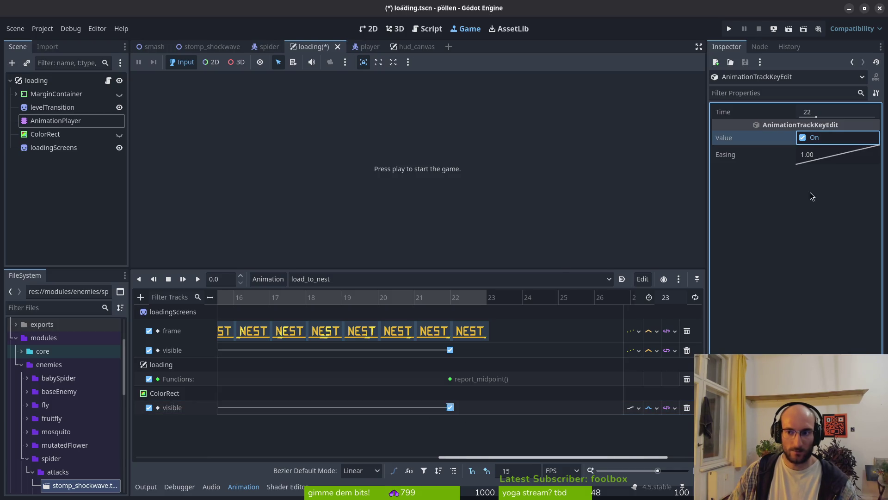
{"action": "scroll", "coordinate": [359, 407], "scroll_direction": "down", "scroll_amount": 3}
{"action": "scroll", "coordinate": [442, 403], "scroll_direction": "left", "scroll_amount": 5}
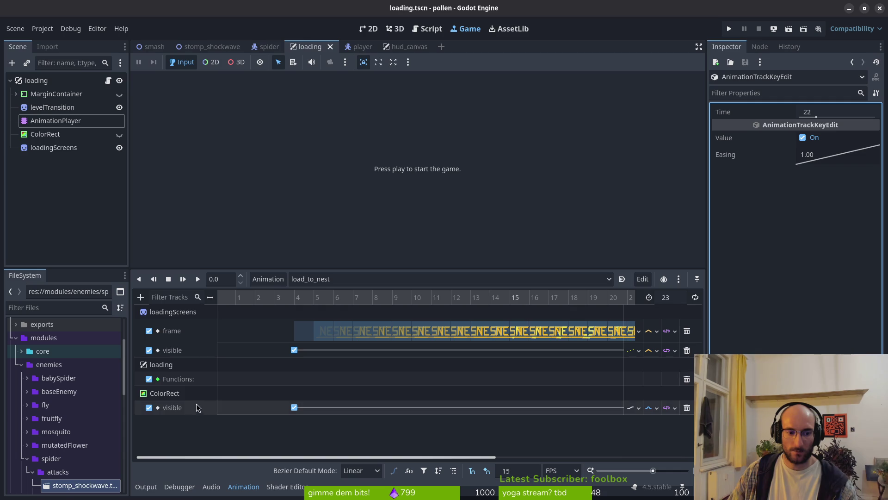
{"action": "scroll", "coordinate": [437, 401], "scroll_direction": "right", "scroll_amount": 1}
{"action": "scroll", "coordinate": [246, 404], "scroll_direction": "left", "scroll_amount": 1}
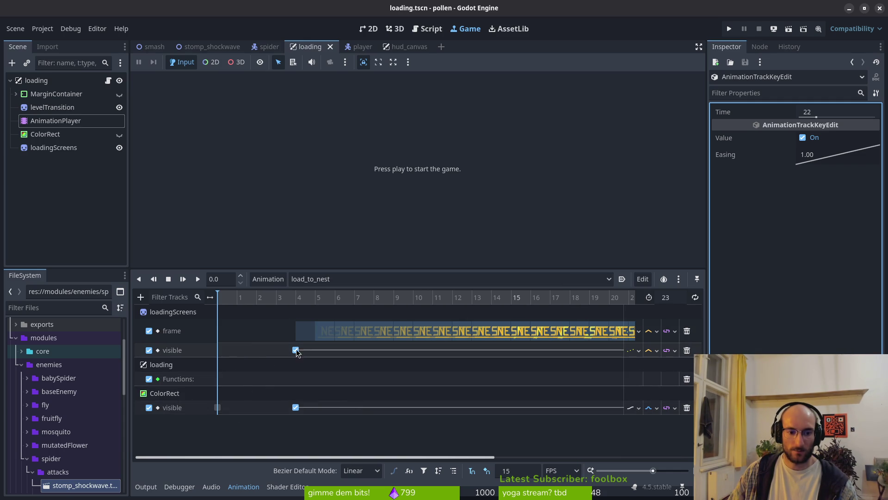
Test-run the game past its menu to the NEST loading screen, then close it
{"action": "left_click", "coordinate": [729, 29]}
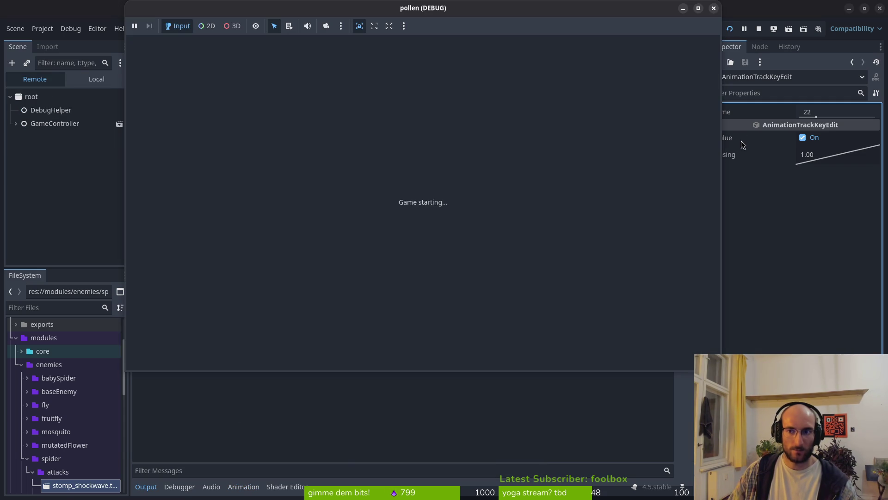
{"action": "key", "text": "Return"}
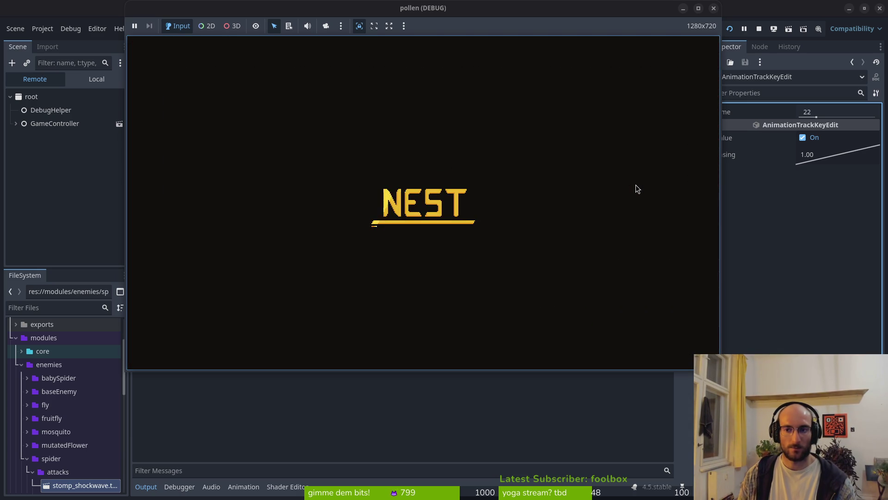
{"action": "left_click", "coordinate": [713, 8]}
Show load_to_nest in the AnimationPlayer and select the frame-0 ColorRect visible key
{"action": "left_click", "coordinate": [47, 148]}
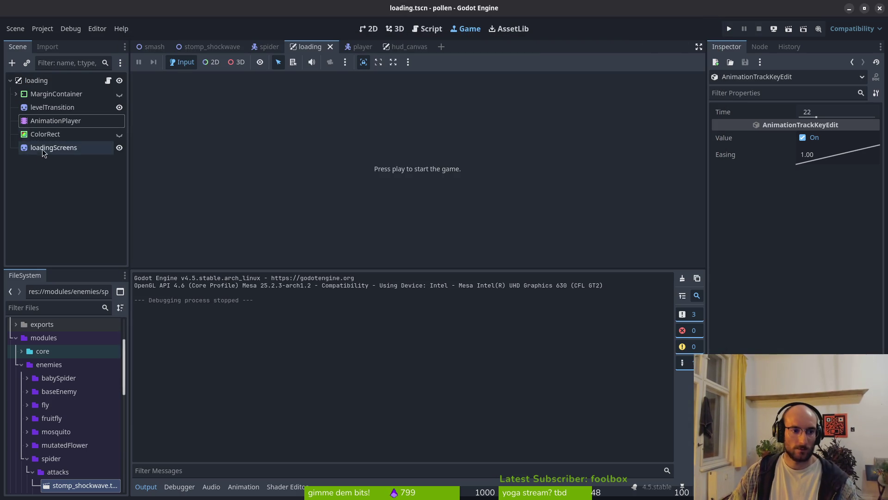
{"action": "left_click", "coordinate": [50, 122]}
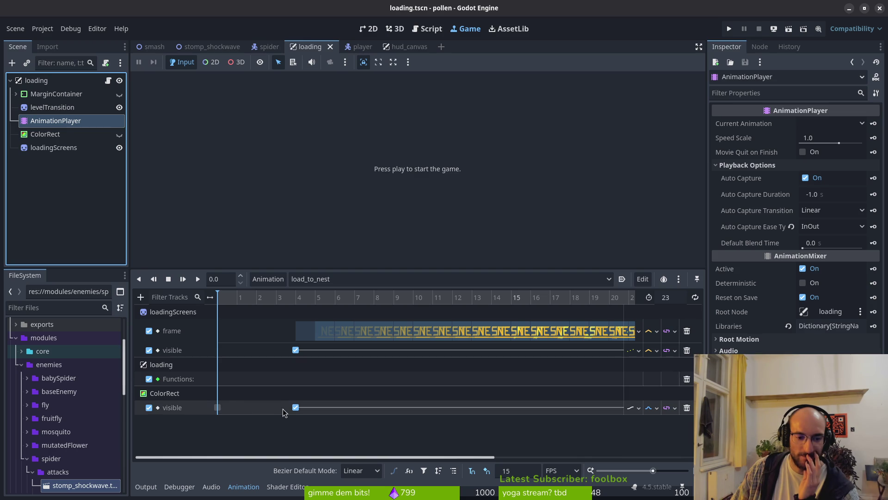
{"action": "left_click", "coordinate": [218, 408]}
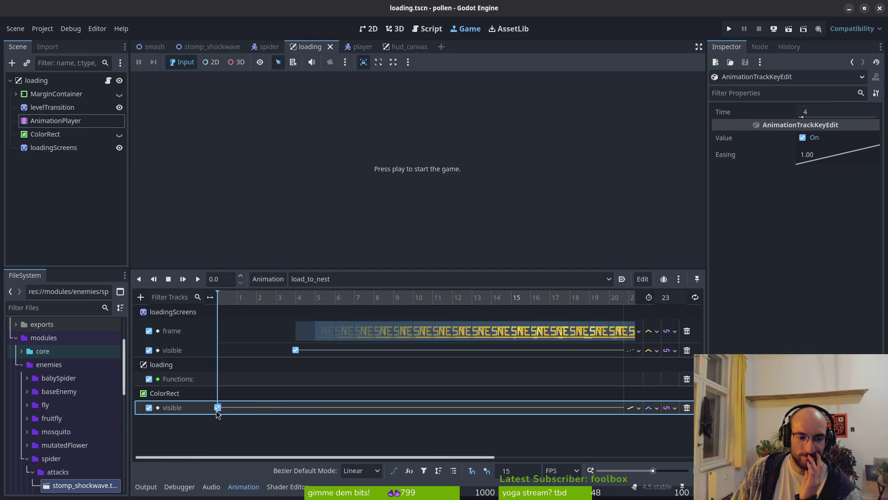
Set ColorRect's Self Modulate to transparent ffffff00 and request a keyframe for it
{"action": "left_click", "coordinate": [44, 134]}
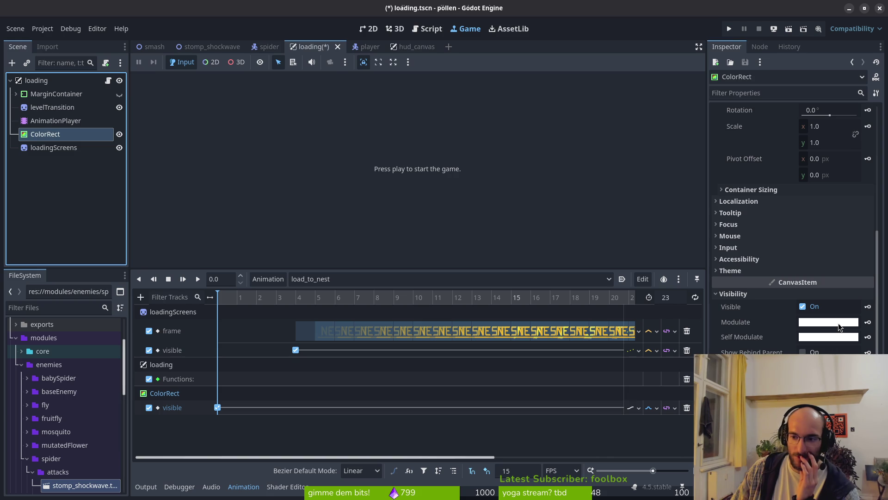
{"action": "left_click", "coordinate": [825, 341]}
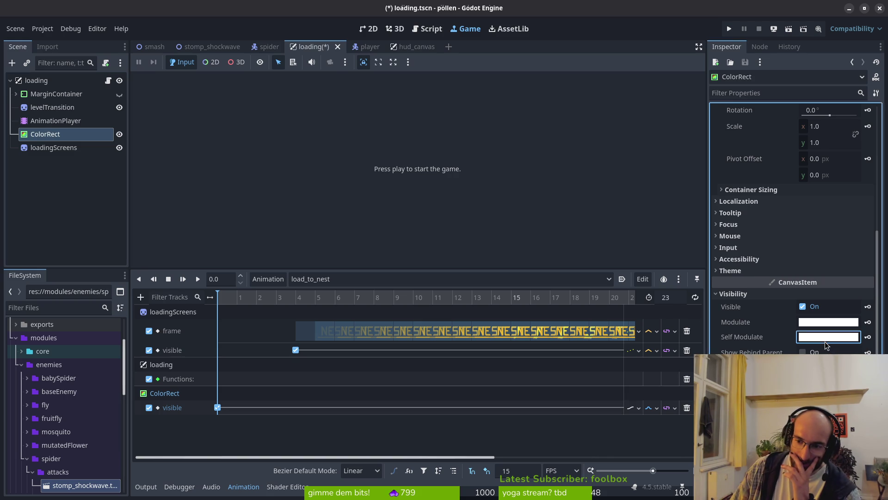
{"action": "left_click_drag", "start_coordinate": [821, 269], "coordinate": [723, 267]}
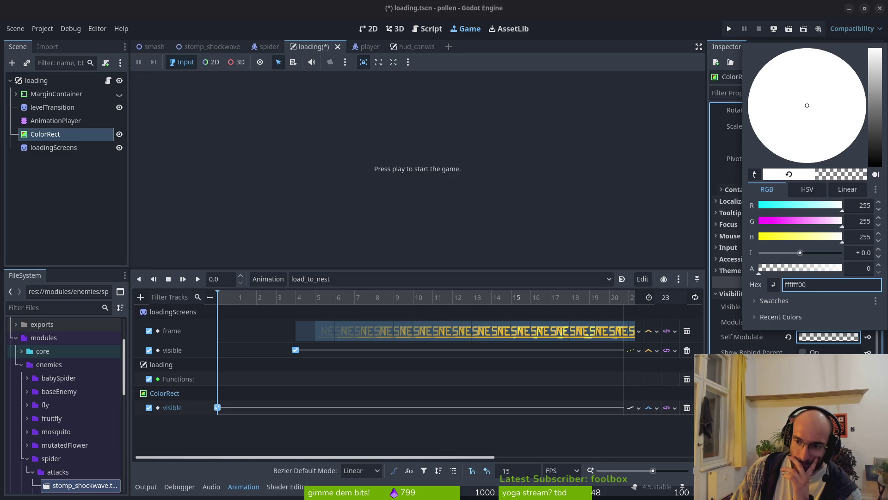
{"action": "left_click", "coordinate": [868, 341]}
{"action": "left_click", "coordinate": [868, 337]}
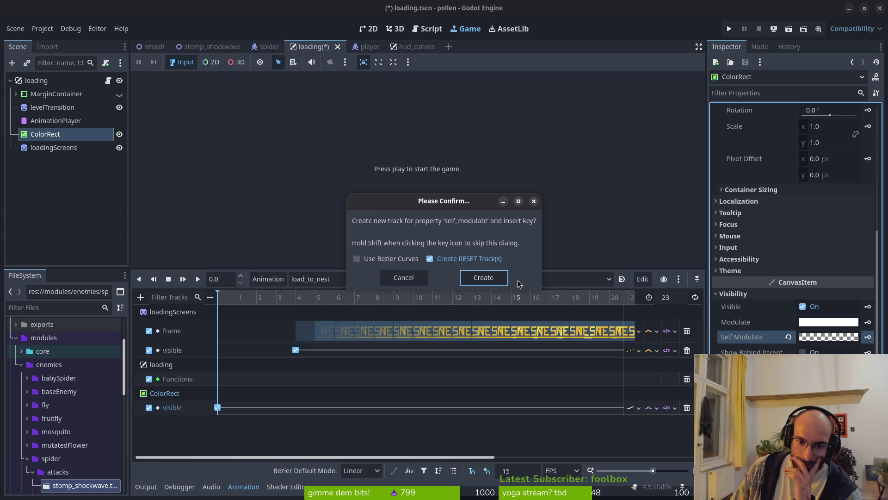
Create the self_modulate track and key Self Modulate alpha 255 (opaque white) at frame 4
{"action": "left_click", "coordinate": [483, 283]}
{"action": "left_click", "coordinate": [296, 303]}
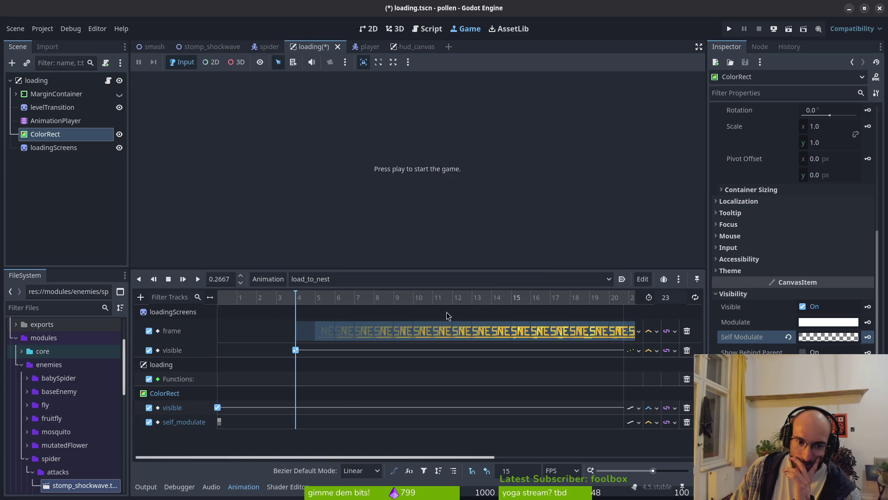
{"action": "left_click", "coordinate": [798, 336]}
{"action": "left_click_drag", "start_coordinate": [799, 272], "coordinate": [855, 268]}
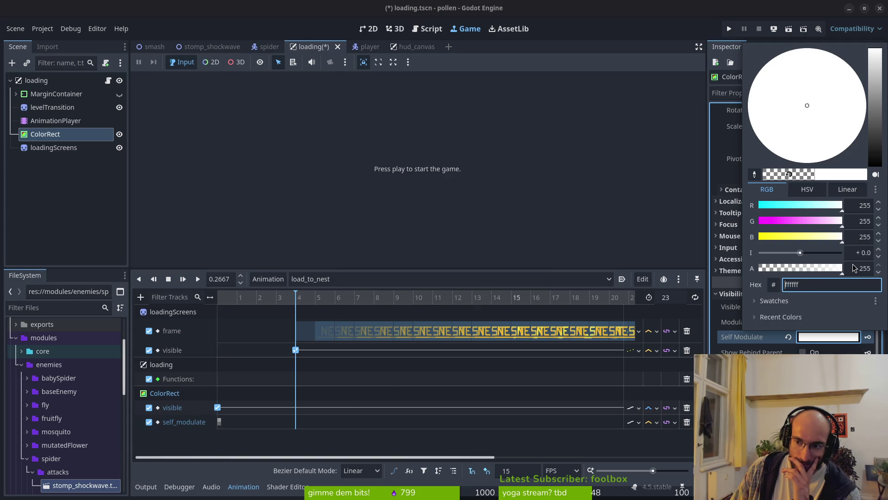
{"action": "left_click", "coordinate": [868, 344]}
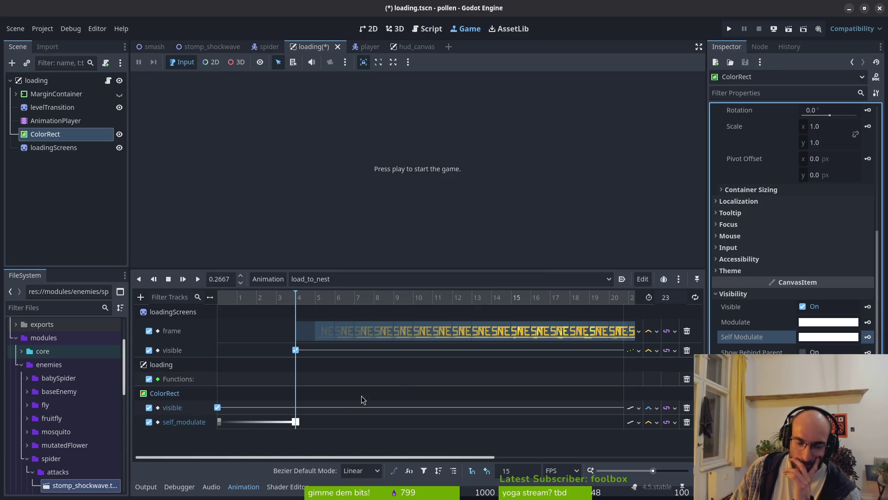
{"action": "left_click", "coordinate": [729, 31]}
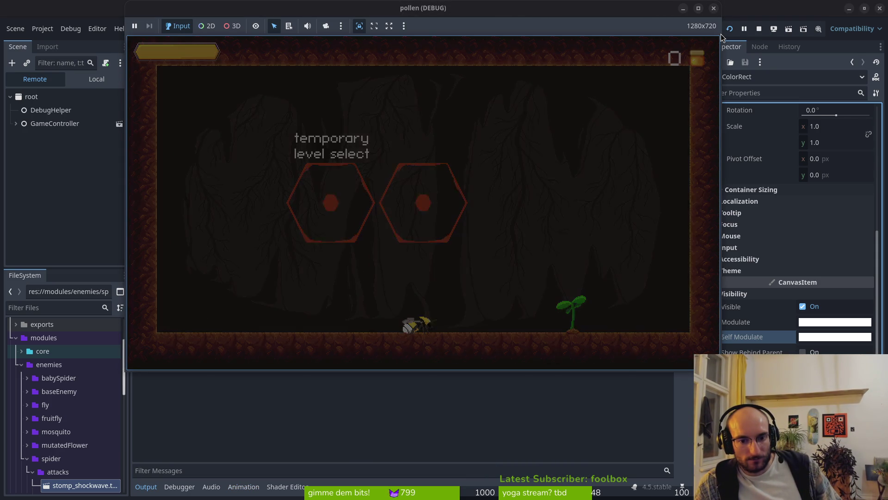
{"action": "left_click", "coordinate": [714, 8]}
Move the transparent self_modulate key to frame 2, keep opaque at 4, save, and run
{"action": "left_click", "coordinate": [54, 121]}
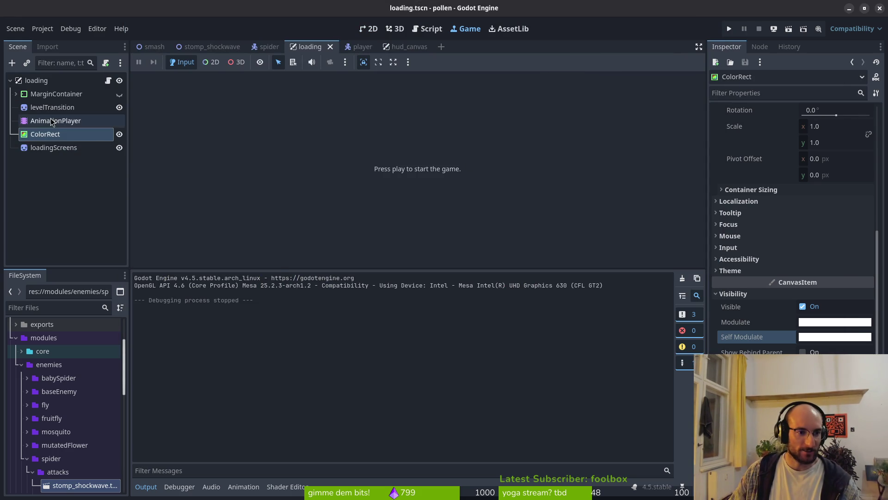
{"action": "left_click_drag", "start_coordinate": [294, 423], "coordinate": [262, 420]}
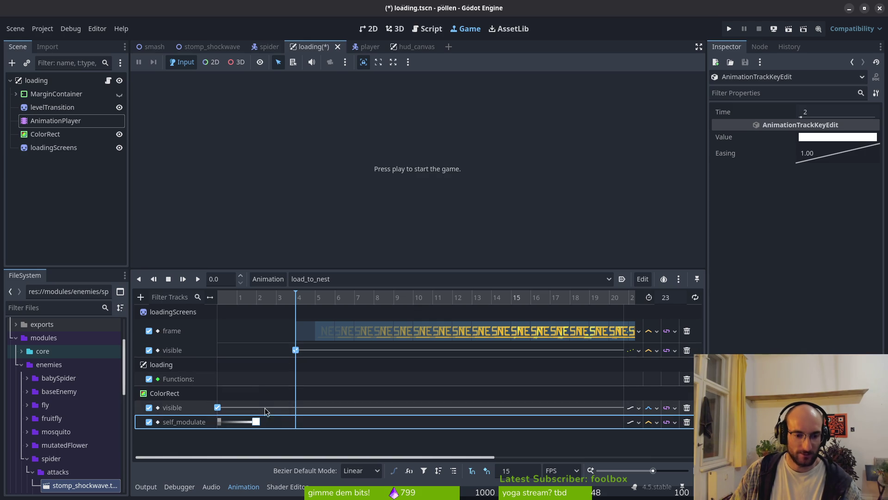
{"action": "left_click_drag", "start_coordinate": [257, 421], "coordinate": [291, 422]}
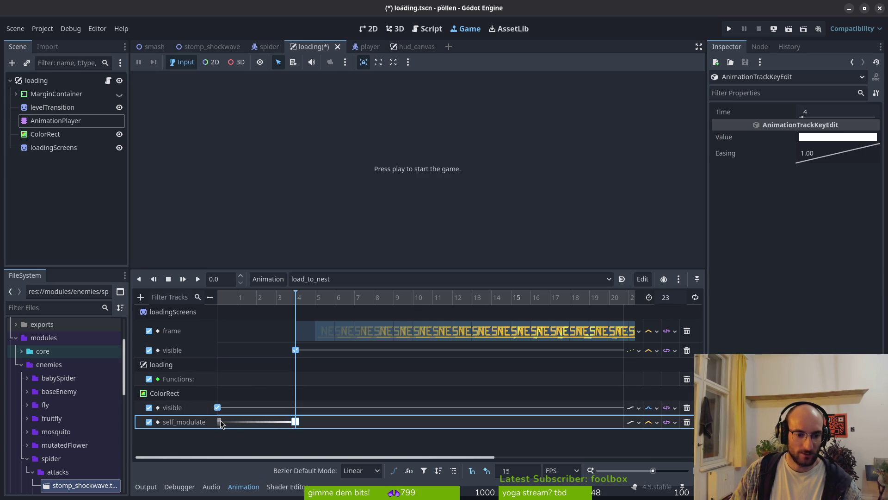
{"action": "left_click_drag", "start_coordinate": [220, 422], "coordinate": [256, 426]}
{"action": "key", "text": "ctrl+s"}
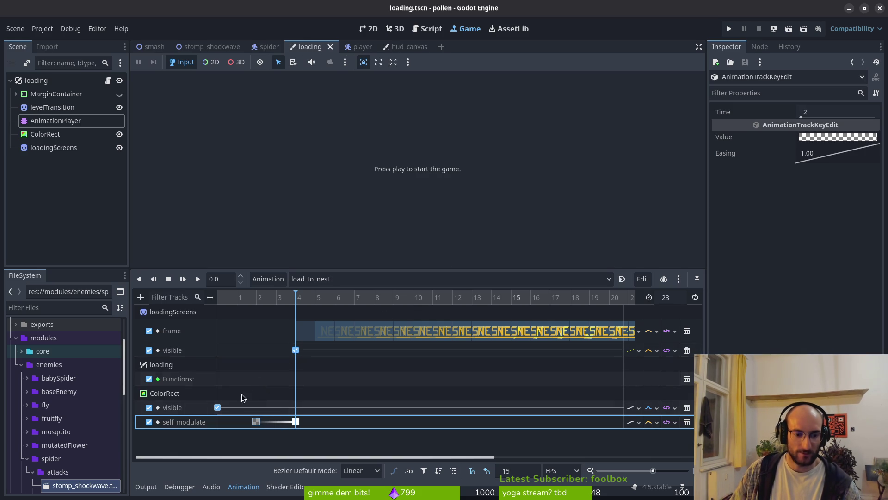
{"action": "left_click", "coordinate": [735, 28]}
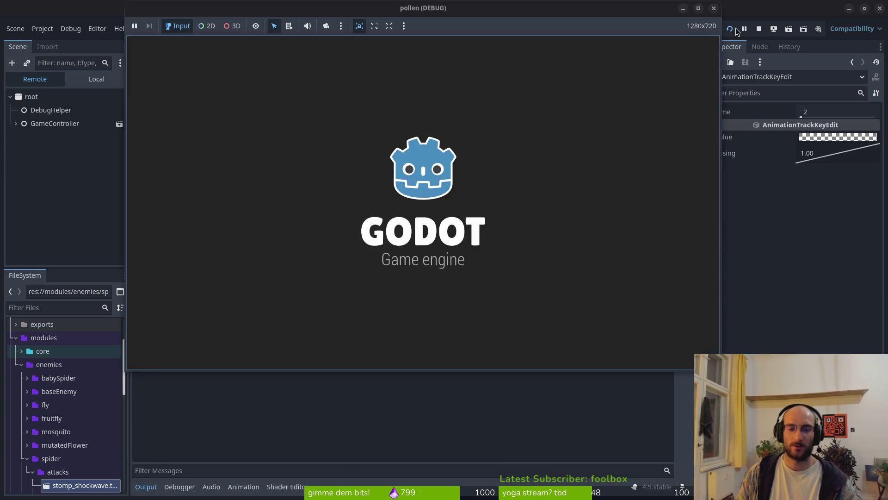
Play through to the NEST loading screen to check the fade, then close the game
{"action": "key", "text": "Return"}
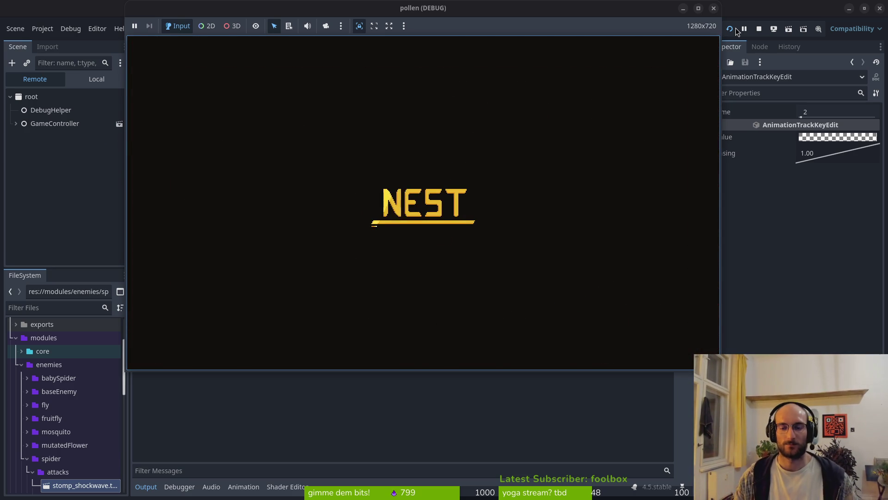
{"action": "left_click", "coordinate": [713, 8]}
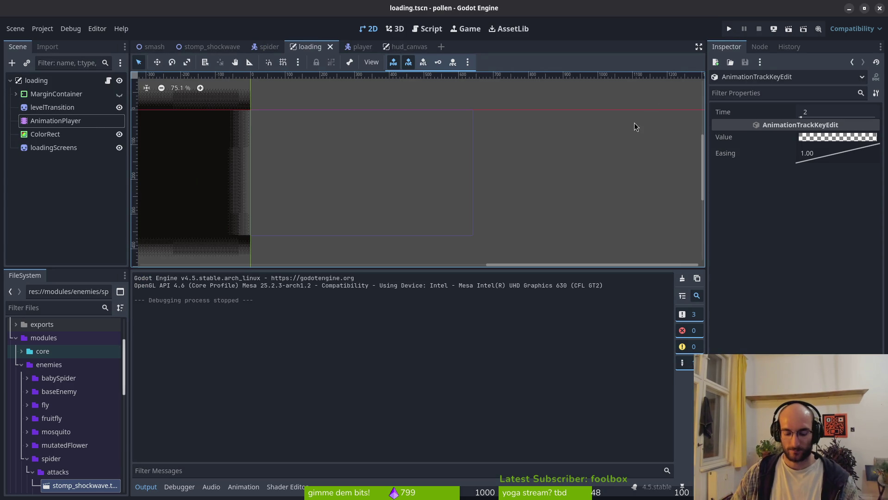
Set the load_to_nest animation length to 21
{"action": "key", "text": "alt+Tab"}
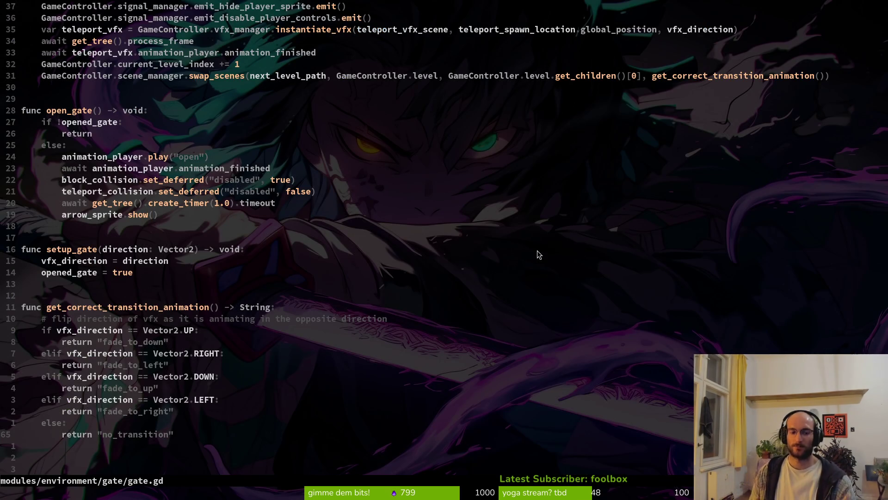
{"action": "key", "text": "alt+Tab"}
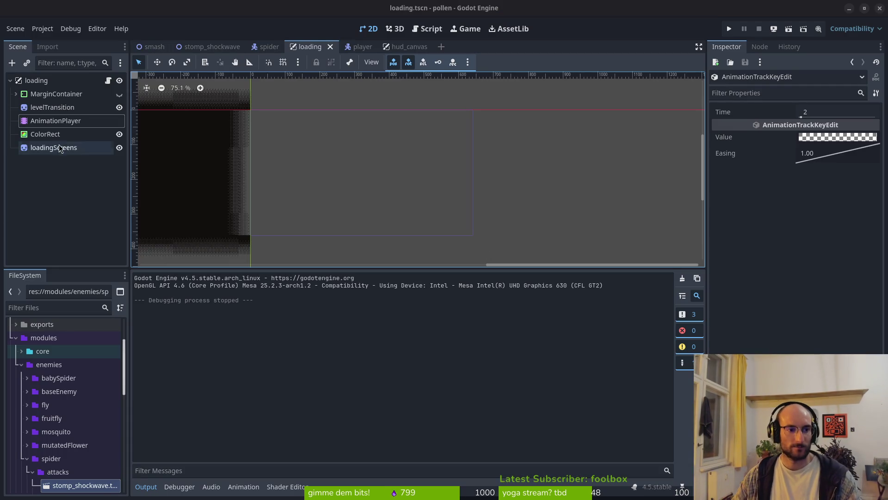
{"action": "left_click", "coordinate": [65, 121]}
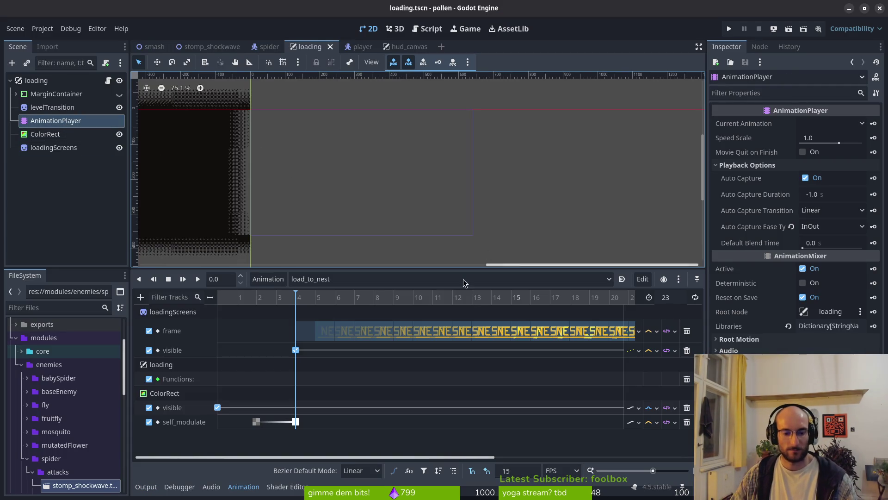
{"action": "left_click", "coordinate": [304, 331]}
{"action": "left_click", "coordinate": [683, 301]}
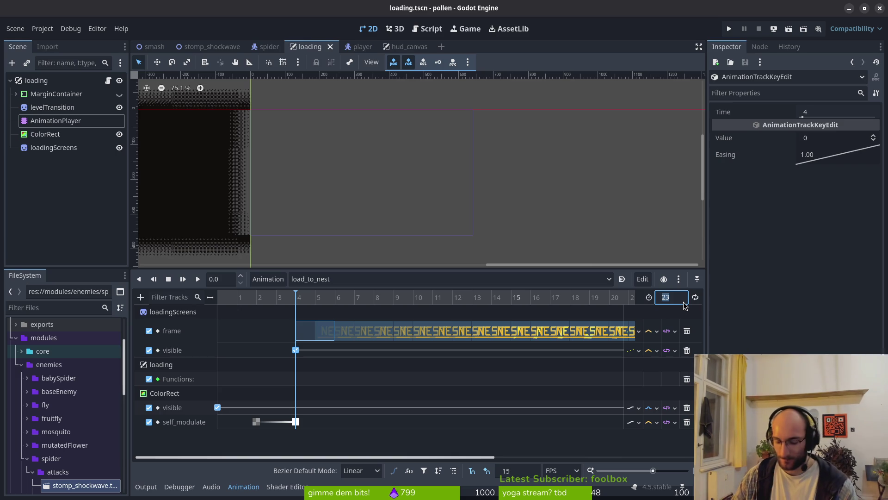
{"action": "type", "text": "21"}
{"action": "key", "text": "Return"}
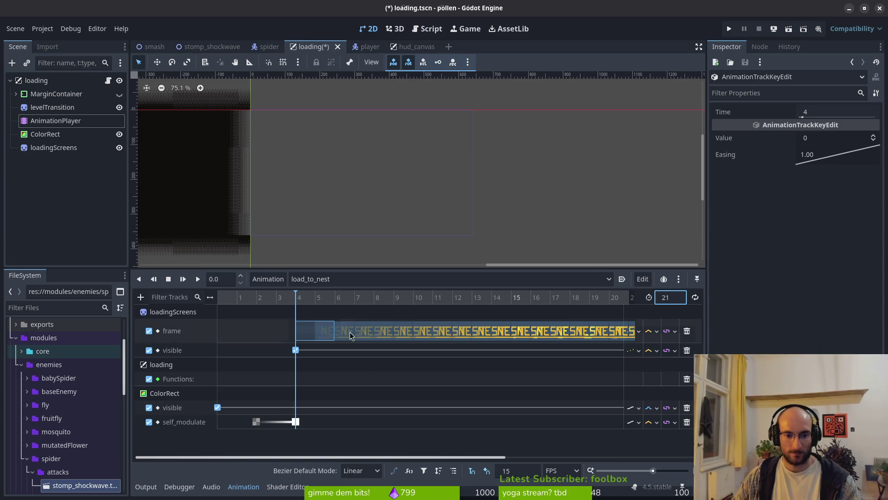
Select all loadingScreens frame-track keys and drag them earlier on the timeline
{"action": "scroll", "coordinate": [337, 336], "scroll_direction": "down", "scroll_amount": 5}
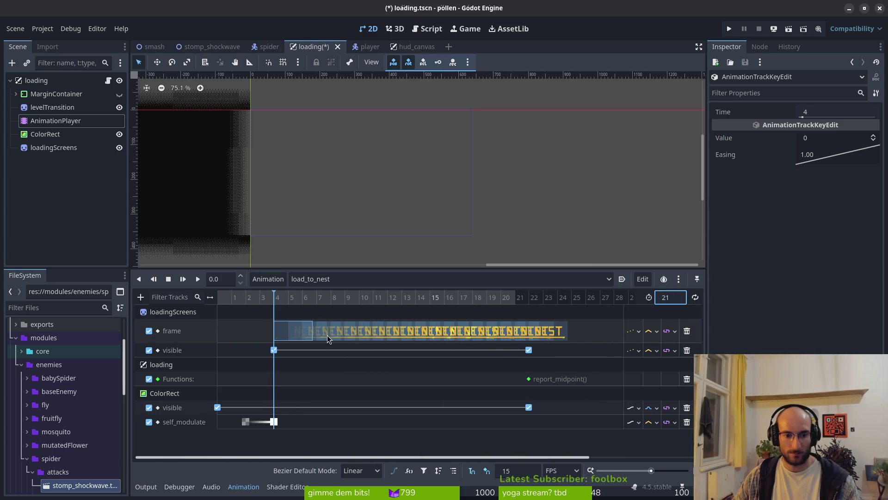
{"action": "scroll", "coordinate": [392, 339], "scroll_direction": "down", "scroll_amount": 1}
{"action": "scroll", "coordinate": [367, 342], "scroll_direction": "up", "scroll_amount": 6}
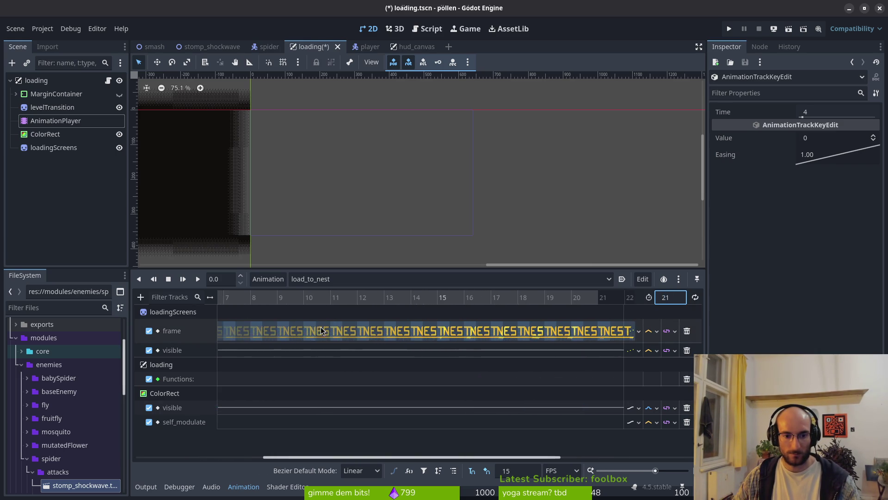
{"action": "left_click", "coordinate": [376, 330]}
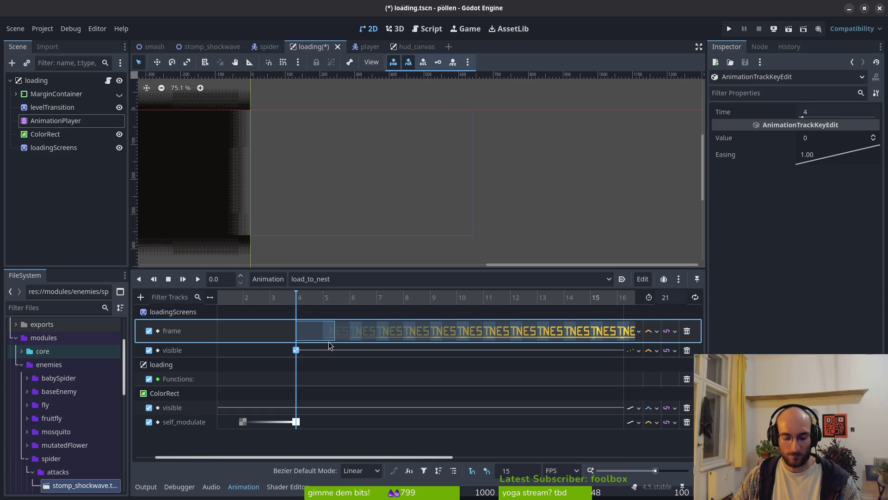
{"action": "left_click", "coordinate": [372, 333], "text": "shift"}
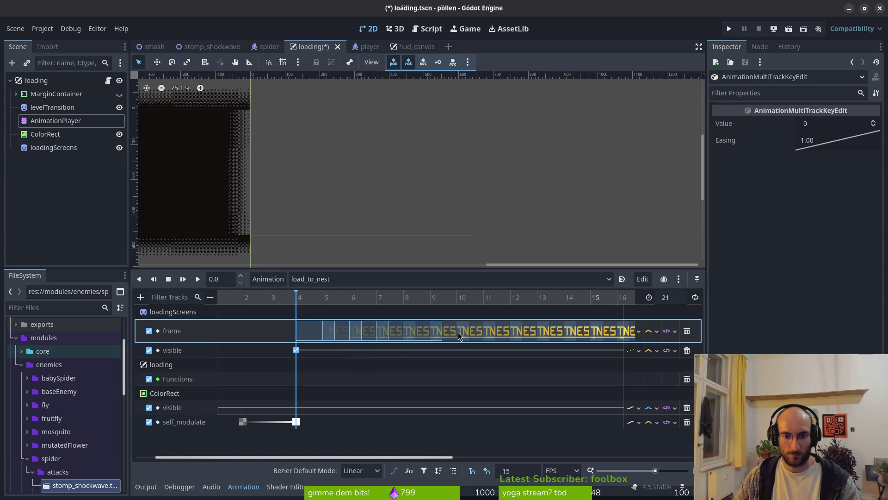
{"action": "left_click_drag", "start_coordinate": [458, 332], "coordinate": [486, 338]}
{"action": "scroll", "coordinate": [451, 333], "scroll_direction": "right", "scroll_amount": 6}
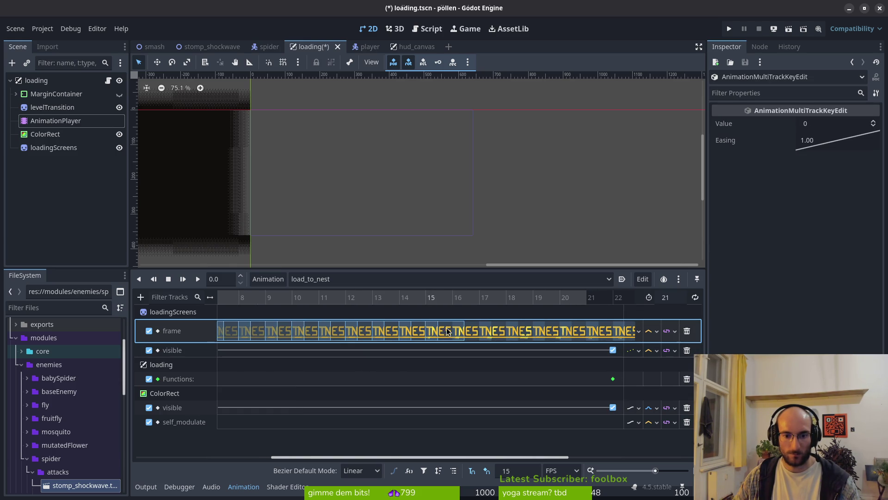
{"action": "scroll", "coordinate": [367, 348], "scroll_direction": "right", "scroll_amount": 5}
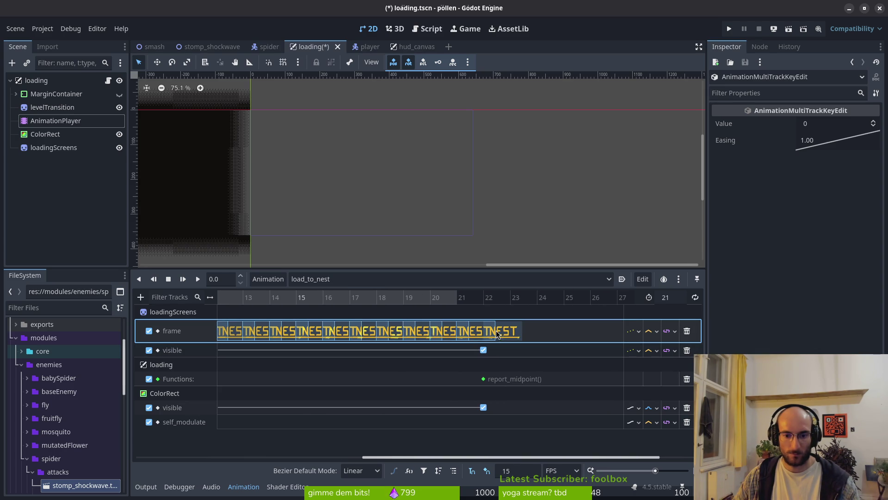
{"action": "scroll", "coordinate": [343, 359], "scroll_direction": "left", "scroll_amount": 12}
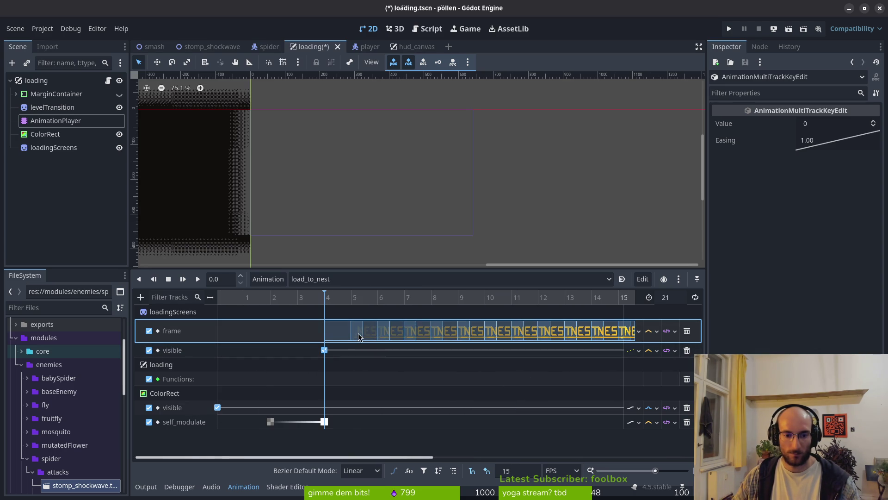
{"action": "mouse_move", "coordinate": [339, 334]}
{"action": "left_mouse_down"}
{"action": "mouse_move", "coordinate": [231, 332]}
{"action": "mouse_move", "coordinate": [280, 332]}
{"action": "left_mouse_up"}
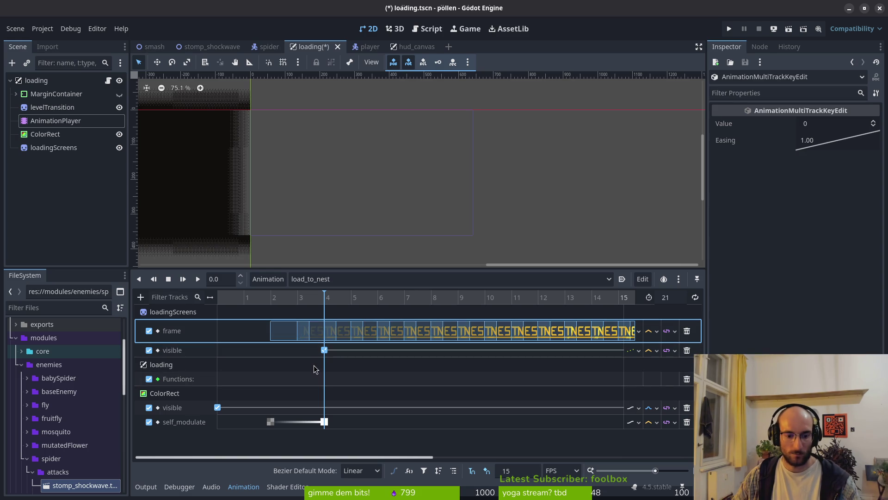
{"action": "left_click", "coordinate": [296, 375]}
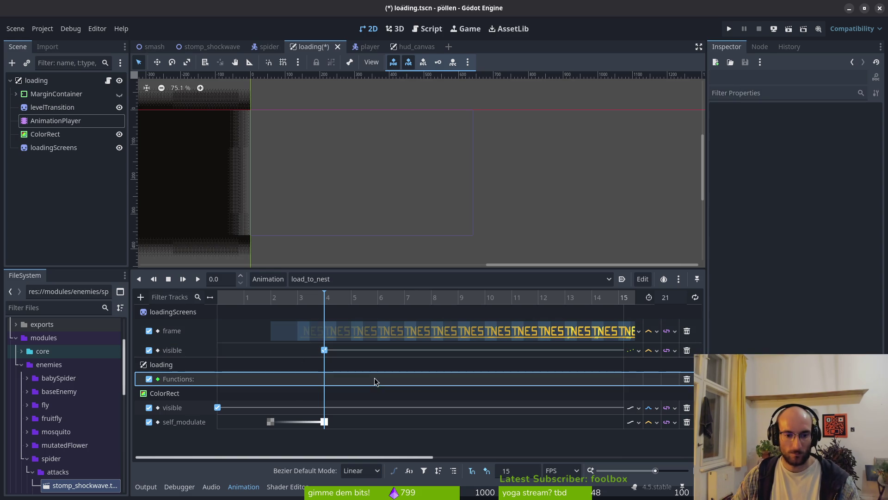
Move the loadingScreens visible key and the first self_modulate key earlier
{"action": "left_click_drag", "start_coordinate": [324, 349], "coordinate": [276, 354]}
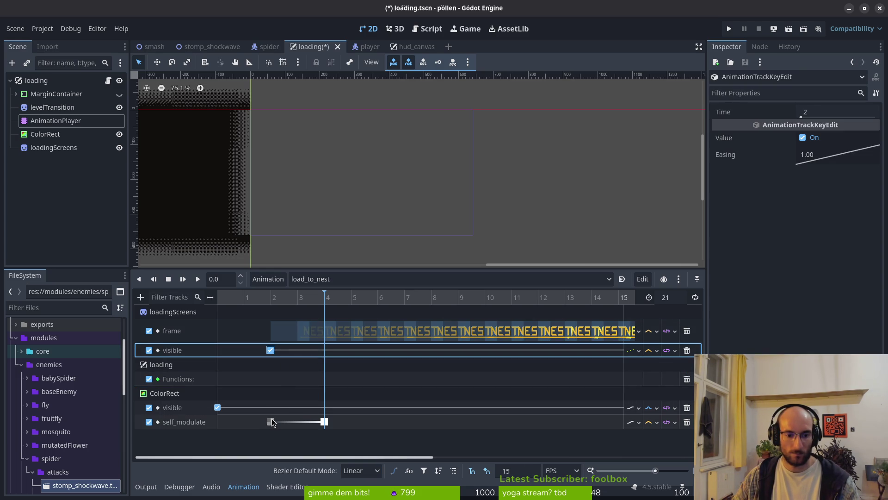
{"action": "mouse_move", "coordinate": [271, 422]}
{"action": "left_mouse_down"}
{"action": "mouse_move", "coordinate": [240, 425]}
{"action": "mouse_move", "coordinate": [273, 423]}
{"action": "left_mouse_up"}
{"action": "left_click", "coordinate": [323, 422]}
{"action": "scroll", "coordinate": [344, 384], "scroll_direction": "right", "scroll_amount": 6}
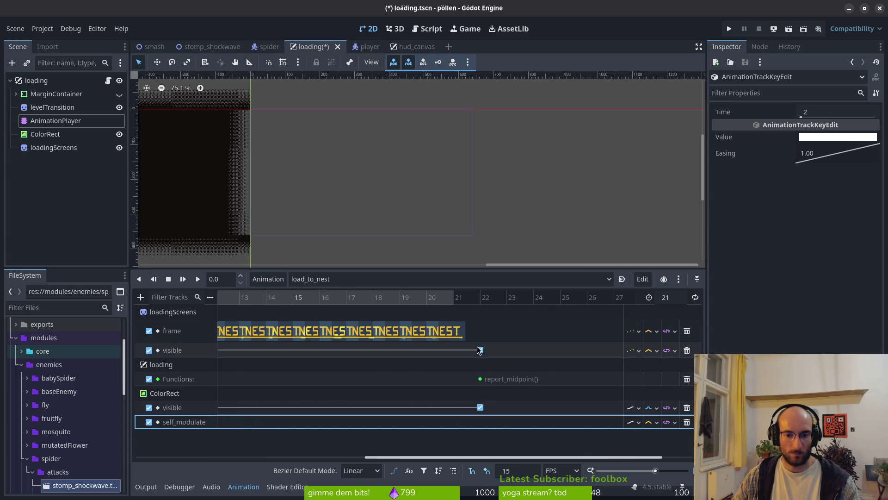
Move the ending visible and report_midpoint keys to frame 20 and save the scene
{"action": "left_click_drag", "start_coordinate": [481, 355], "coordinate": [428, 355]}
{"action": "left_click_drag", "start_coordinate": [485, 379], "coordinate": [443, 376]}
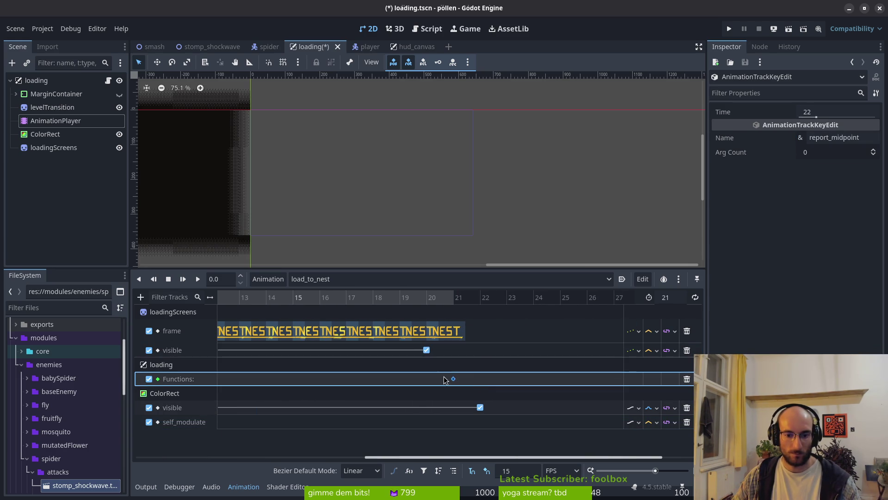
{"action": "left_click", "coordinate": [480, 408]}
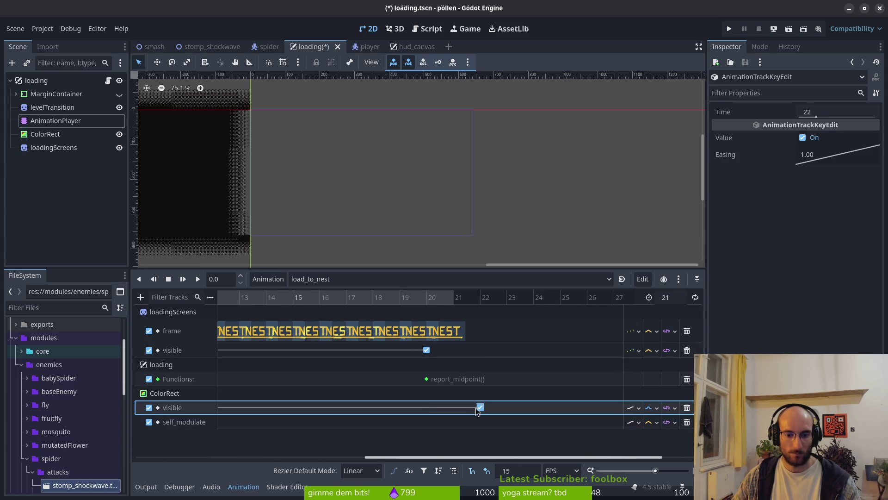
{"action": "scroll", "coordinate": [327, 373], "scroll_direction": "left", "scroll_amount": 5}
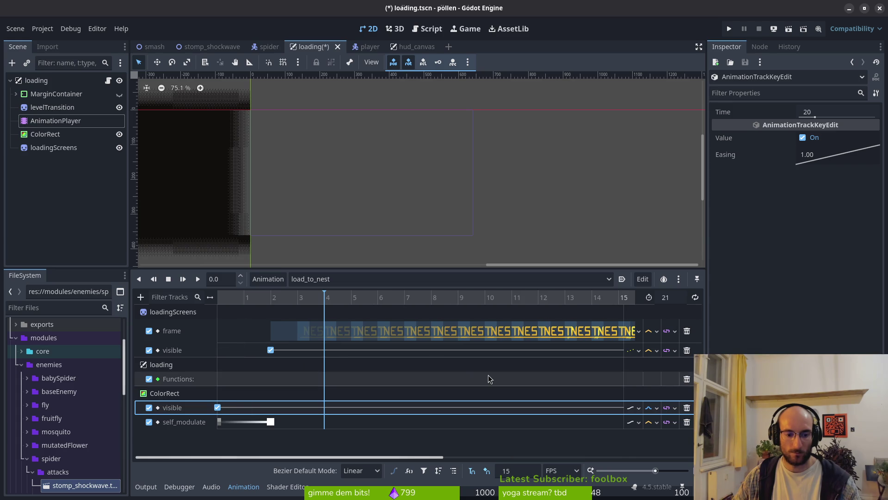
{"action": "left_click", "coordinate": [259, 392]}
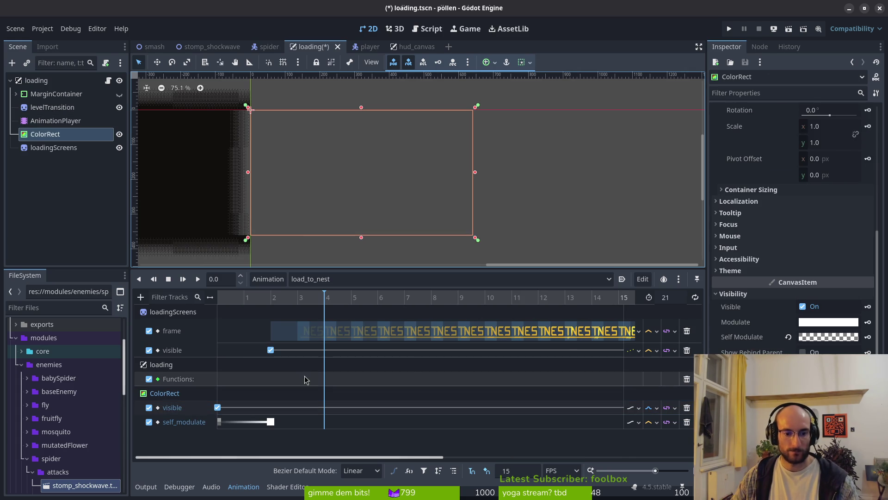
{"action": "scroll", "coordinate": [328, 377], "scroll_direction": "right", "scroll_amount": 2}
{"action": "key", "text": "ctrl+s"}
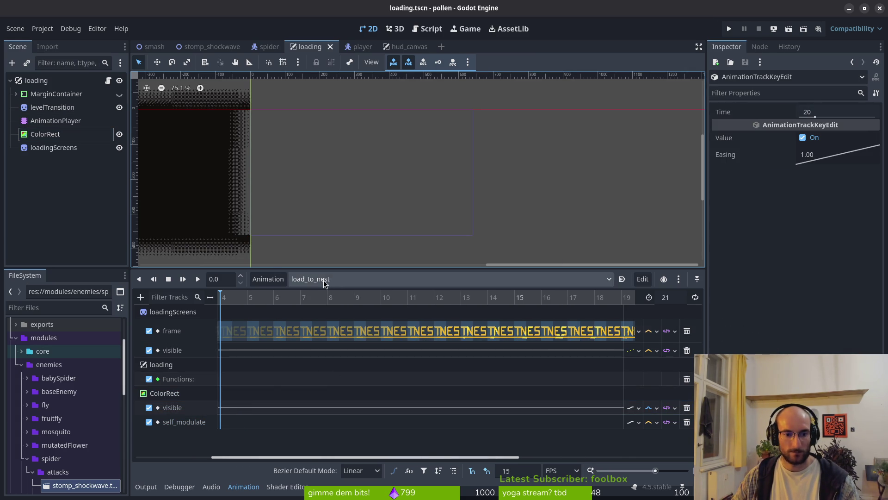
Delete ColorRect's visible track from load_to_nest
{"action": "scroll", "coordinate": [384, 393], "scroll_direction": "left", "scroll_amount": 3}
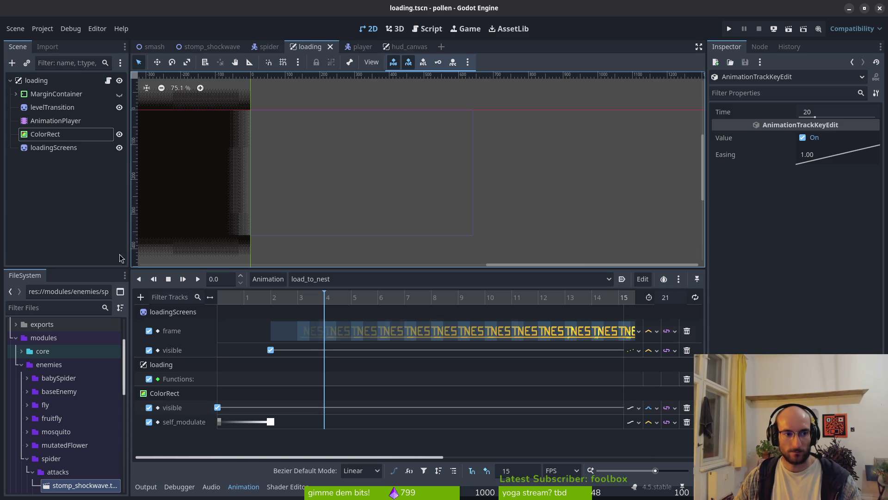
{"action": "left_click", "coordinate": [688, 408]}
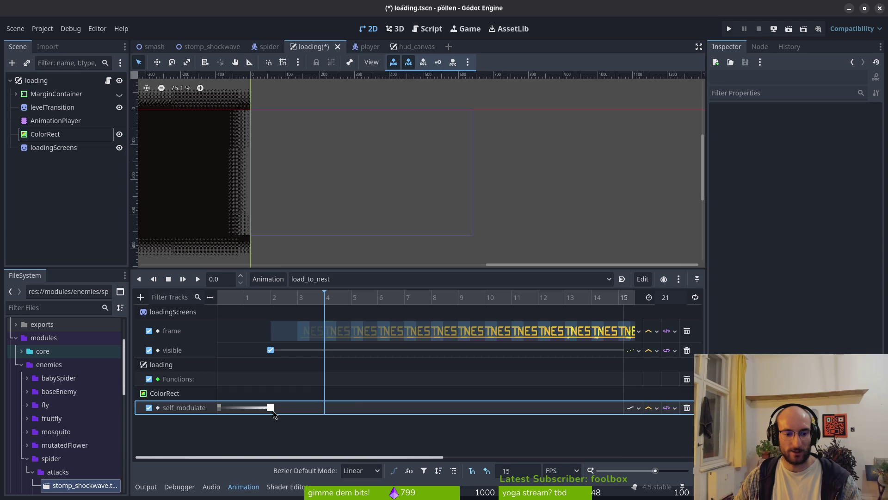
{"action": "left_click", "coordinate": [70, 134]}
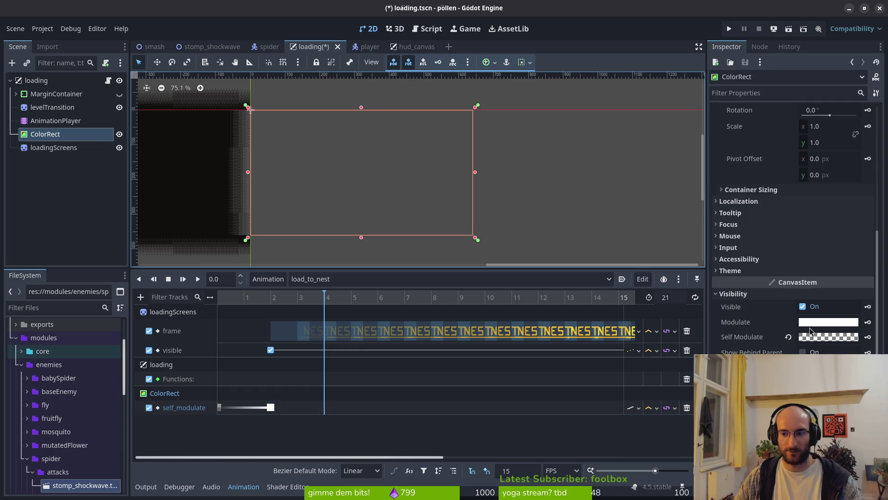
Save loading.tscn and run the game to view the NEST loading screen
{"action": "left_click", "coordinate": [848, 337]}
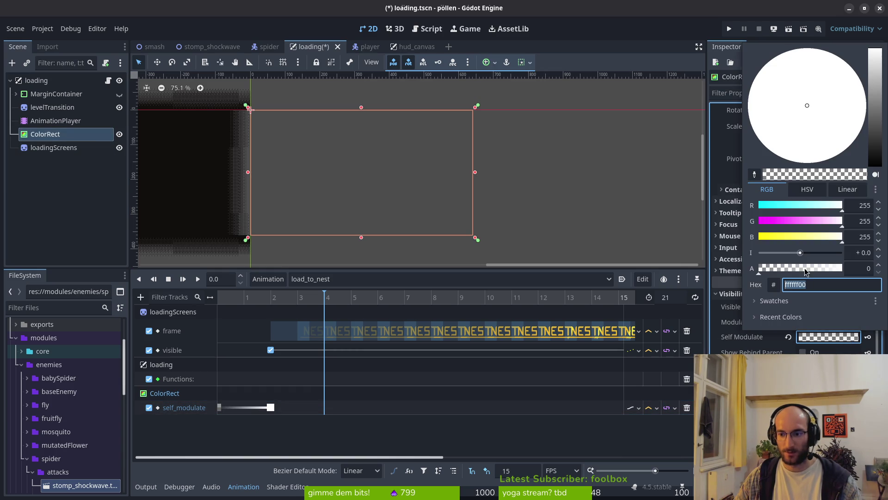
{"action": "key", "text": "Escape"}
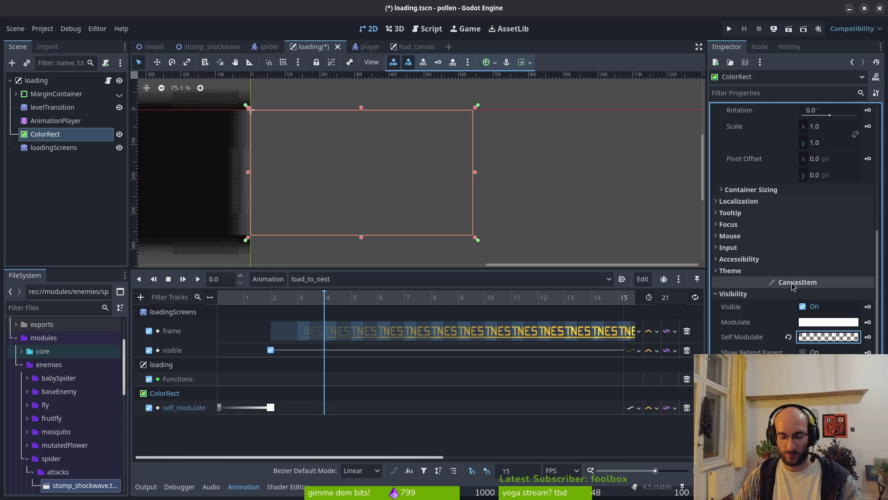
{"action": "key", "text": "ctrl+s"}
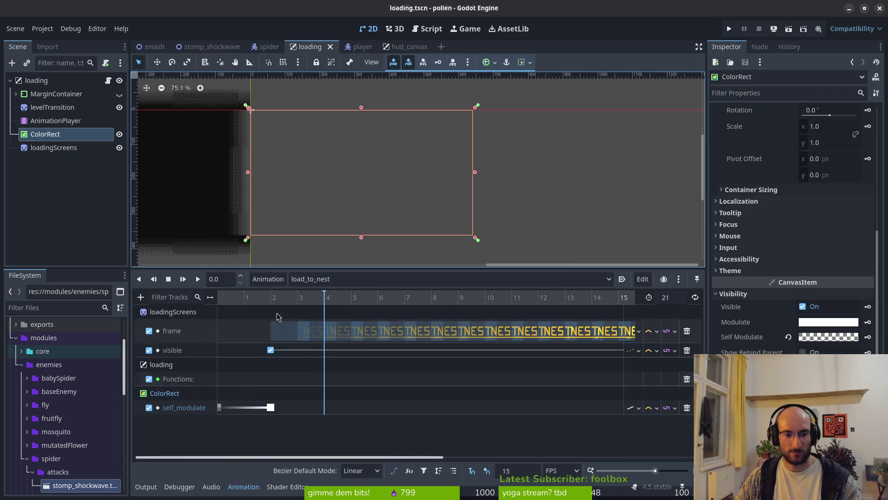
{"action": "scroll", "coordinate": [347, 371], "scroll_direction": "down", "scroll_amount": 3, "text": "ctrl"}
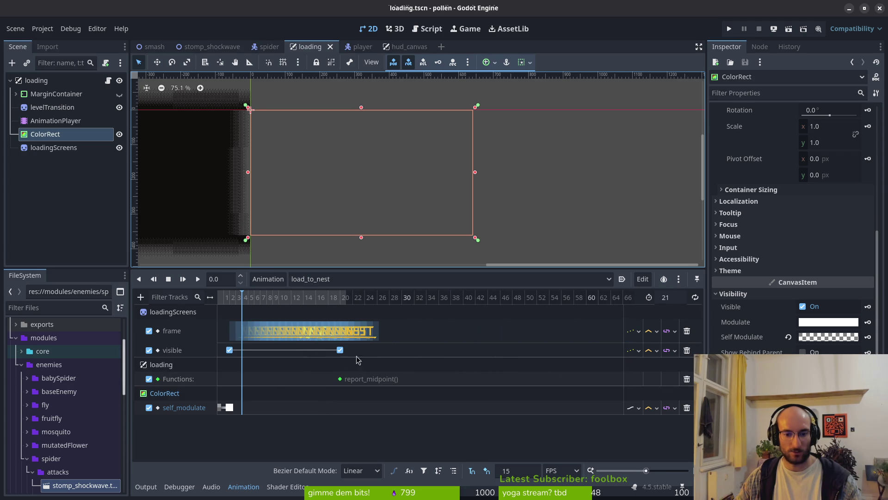
{"action": "left_click", "coordinate": [730, 28]}
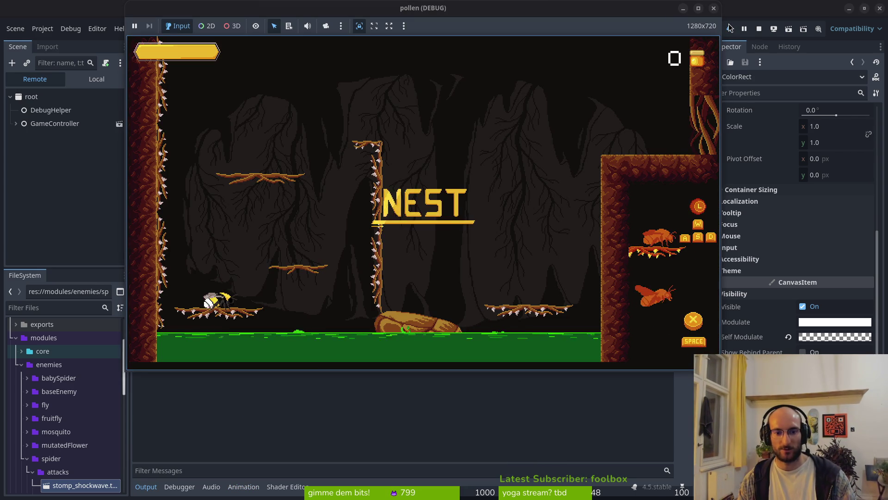
Close the game, restore ColorRect's deleted visible track with undo, and save the scene
{"action": "left_click", "coordinate": [713, 8]}
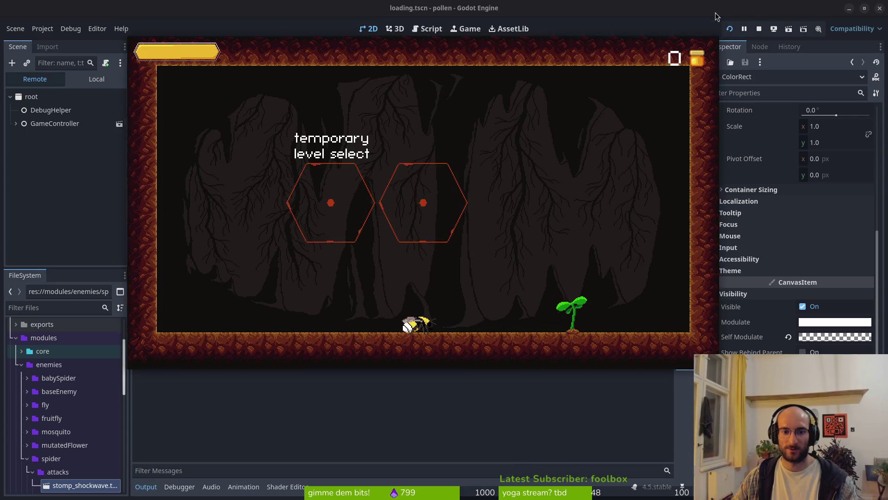
{"action": "left_click", "coordinate": [69, 146]}
{"action": "left_click", "coordinate": [67, 135]}
{"action": "left_click", "coordinate": [58, 121]}
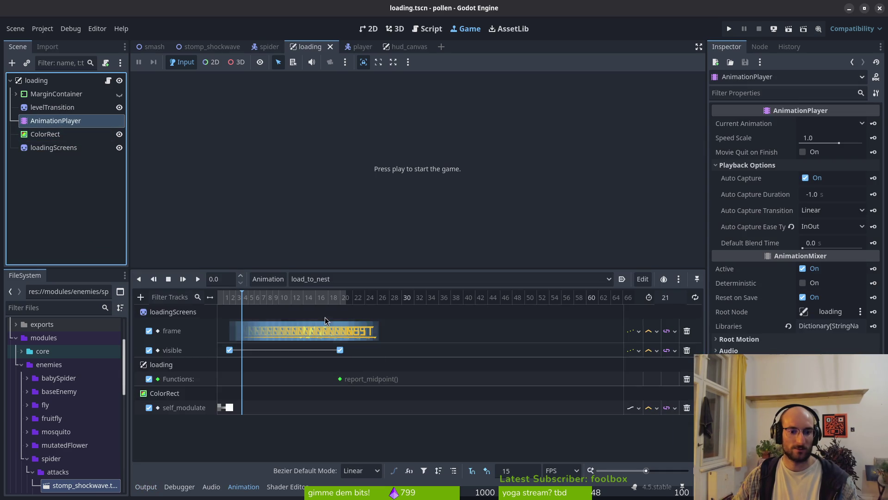
{"action": "key", "text": "ctrl+z"}
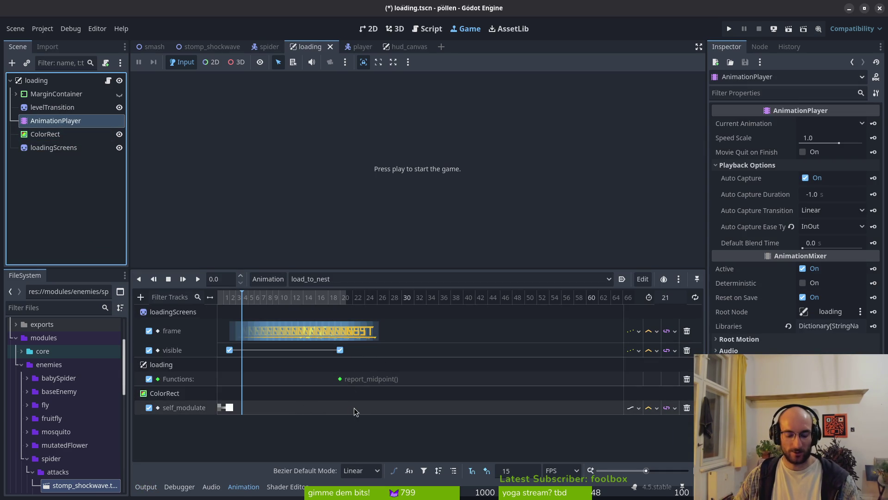
{"action": "scroll", "coordinate": [324, 373], "scroll_direction": "up", "scroll_amount": 2, "text": "ctrl"}
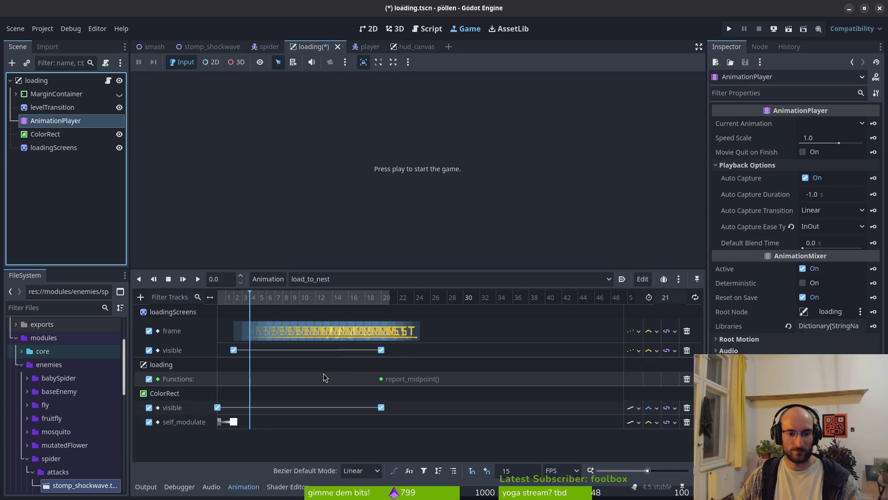
{"action": "key", "text": "ctrl+s"}
Run the game again through the NEST loading screen, then stop it
{"action": "scroll", "coordinate": [310, 382], "scroll_direction": "up", "scroll_amount": 3, "text": "ctrl"}
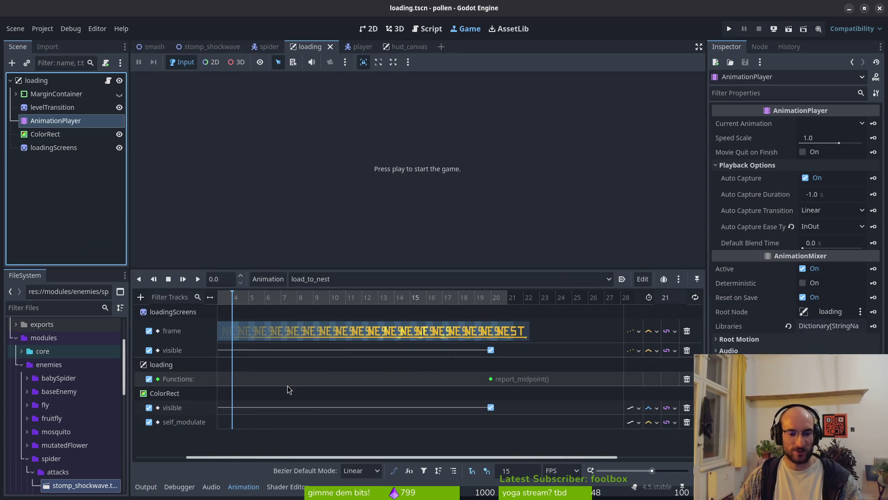
{"action": "left_click", "coordinate": [729, 28]}
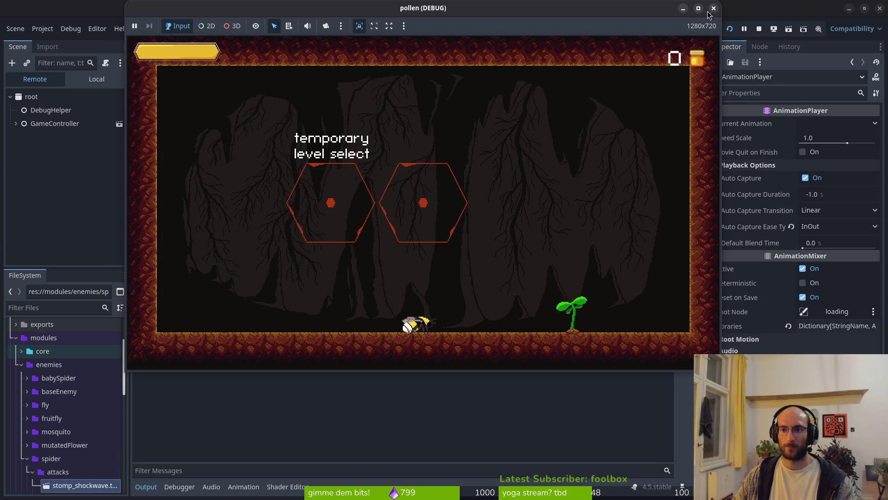
{"action": "left_click", "coordinate": [758, 28]}
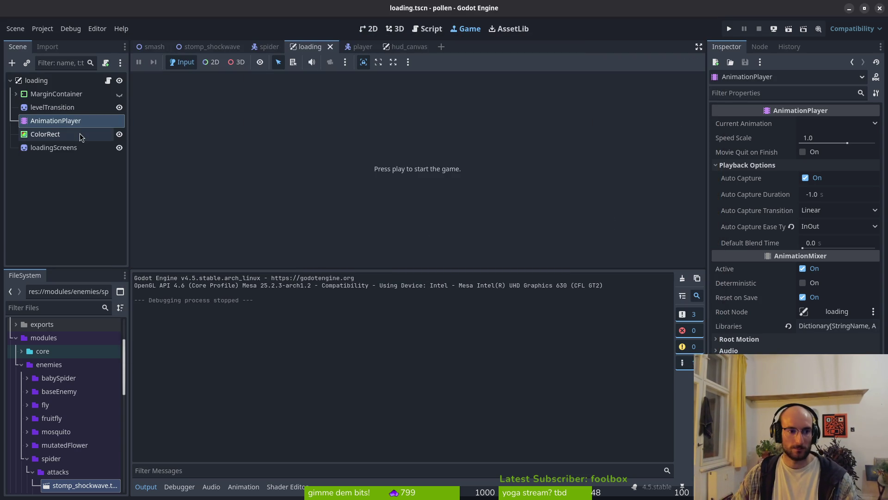
Switch the AnimationPlayer to load_from_nest and set its length to 10
{"action": "left_click", "coordinate": [66, 121]}
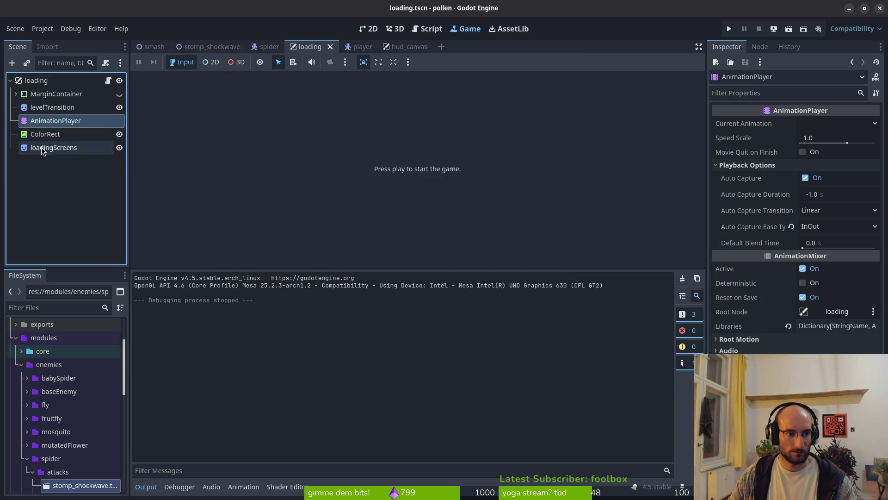
{"action": "left_click", "coordinate": [46, 120]}
{"action": "left_click", "coordinate": [342, 278]}
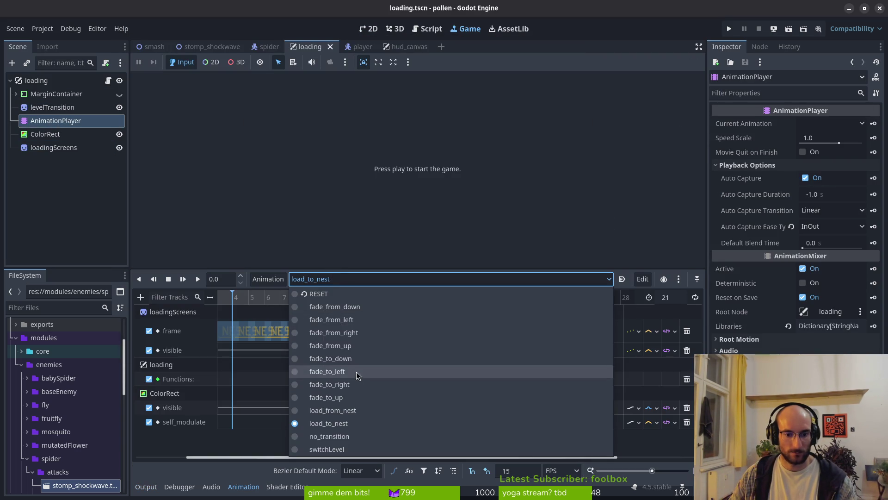
{"action": "left_click", "coordinate": [347, 411]}
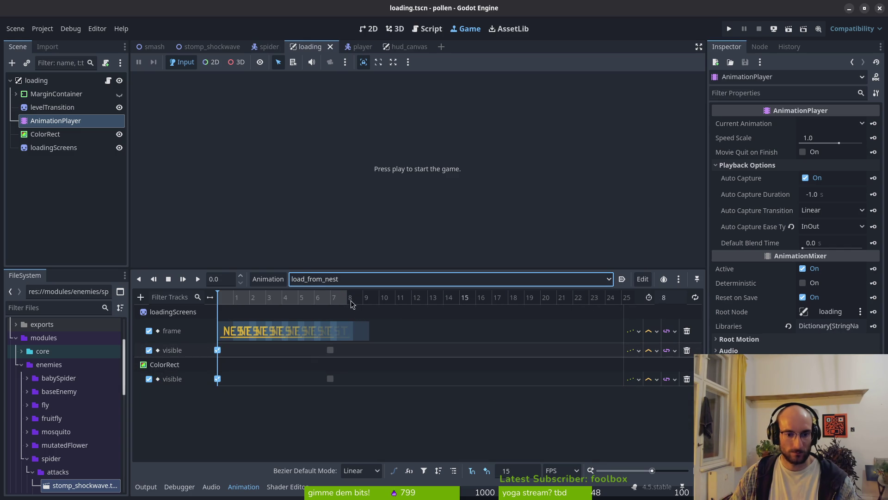
{"action": "left_click", "coordinate": [677, 301]}
{"action": "type", "text": "10"}
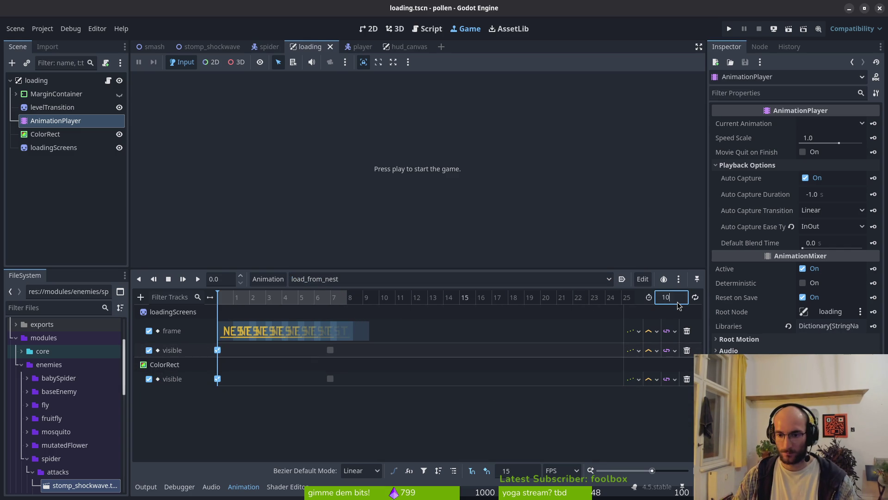
{"action": "key", "text": "Return"}
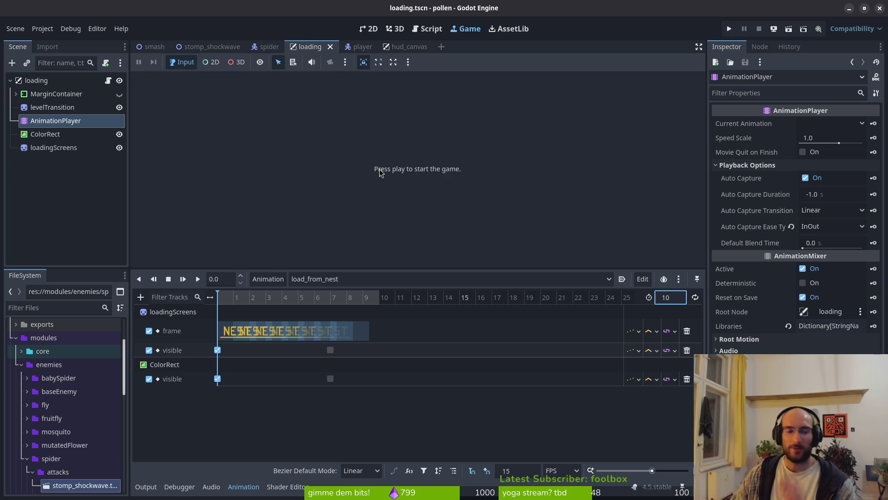
Key the ColorRect Self Modulate as fully opaque, creating the self_modulate track
{"action": "left_click", "coordinate": [63, 138]}
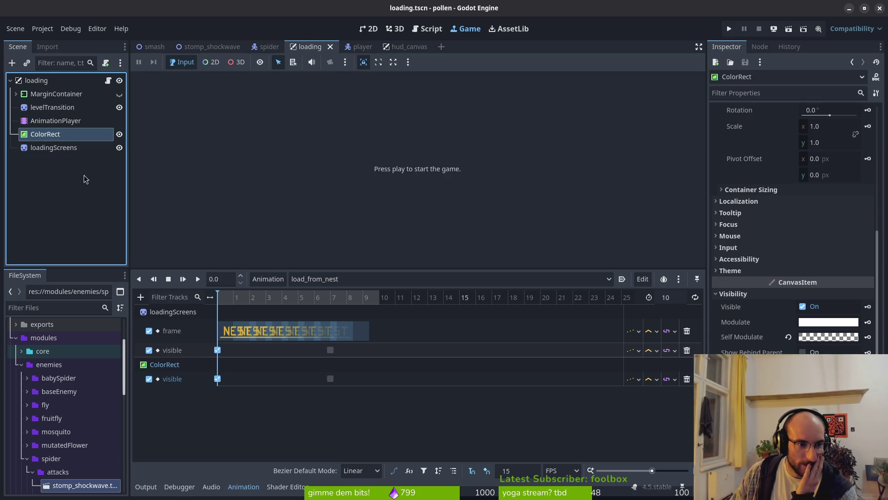
{"action": "left_click", "coordinate": [821, 338]}
{"action": "left_click_drag", "start_coordinate": [812, 267], "coordinate": [874, 262]}
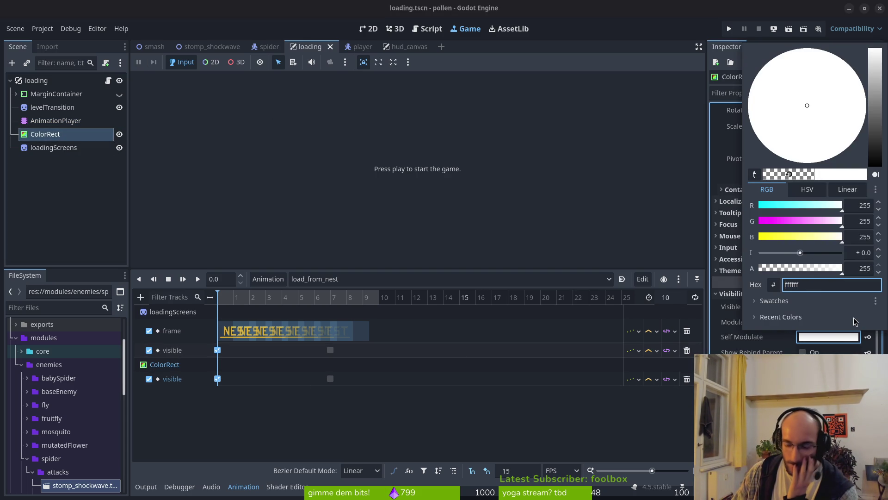
{"action": "left_click", "coordinate": [868, 336]}
{"action": "left_click", "coordinate": [867, 337]}
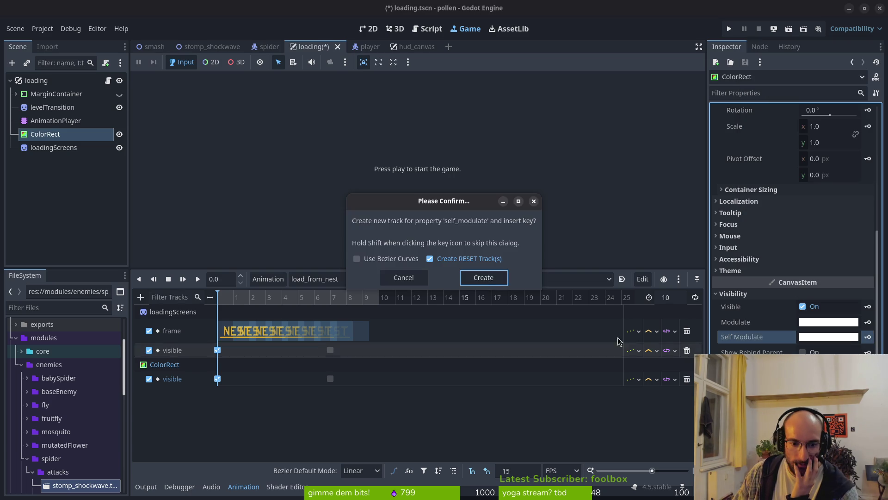
{"action": "left_click", "coordinate": [484, 278]}
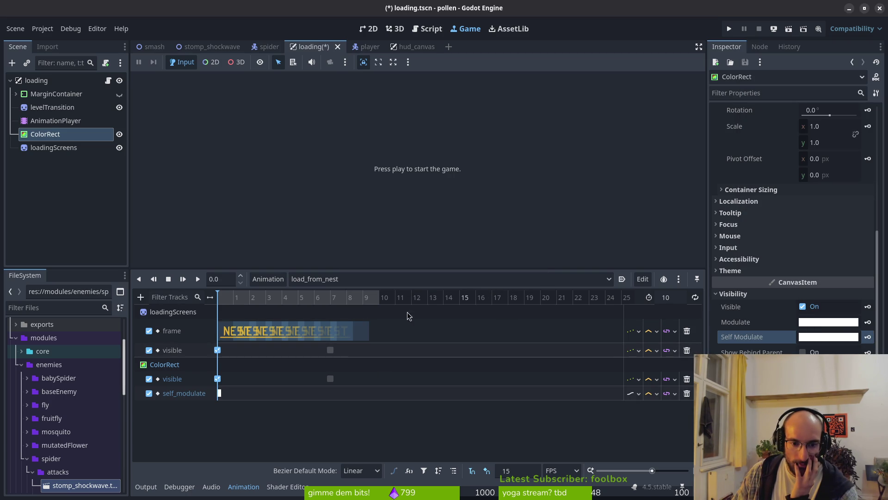
At frame 7, key the ColorRect Self Modulate with alpha 0
{"action": "left_click", "coordinate": [331, 301]}
{"action": "left_click", "coordinate": [828, 336]}
{"action": "left_click_drag", "start_coordinate": [841, 267], "coordinate": [712, 267]}
{"action": "left_click", "coordinate": [868, 336]}
{"action": "left_click", "coordinate": [868, 337]}
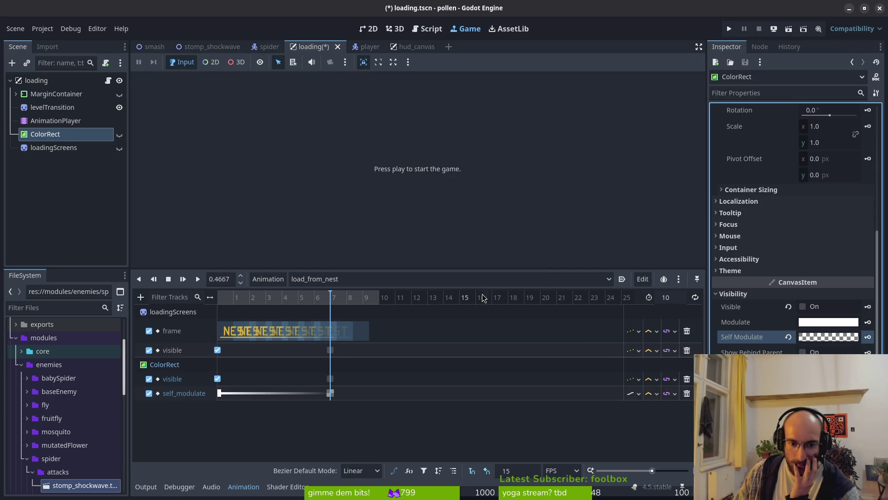
Shift the fade keys so ColorRect stays opaque until about frame 7, then turns transparent
{"action": "left_click_drag", "start_coordinate": [330, 392], "coordinate": [364, 393]}
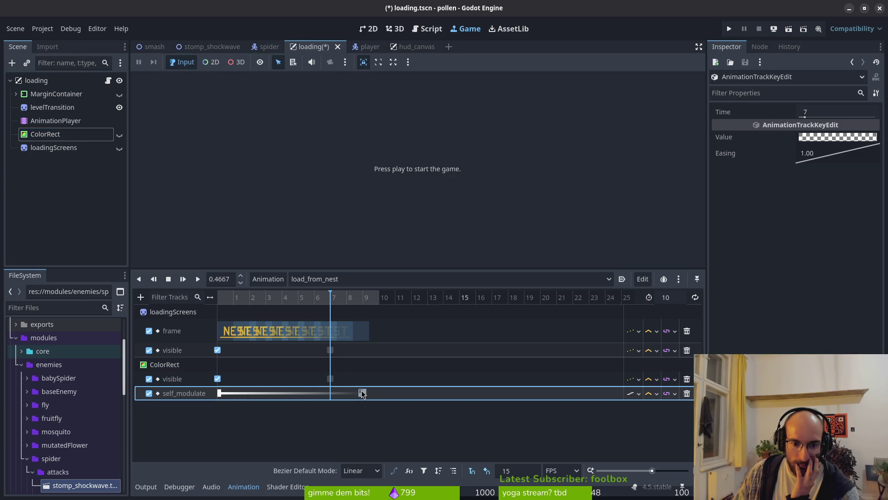
{"action": "scroll", "coordinate": [362, 350], "scroll_direction": "up", "scroll_amount": 4}
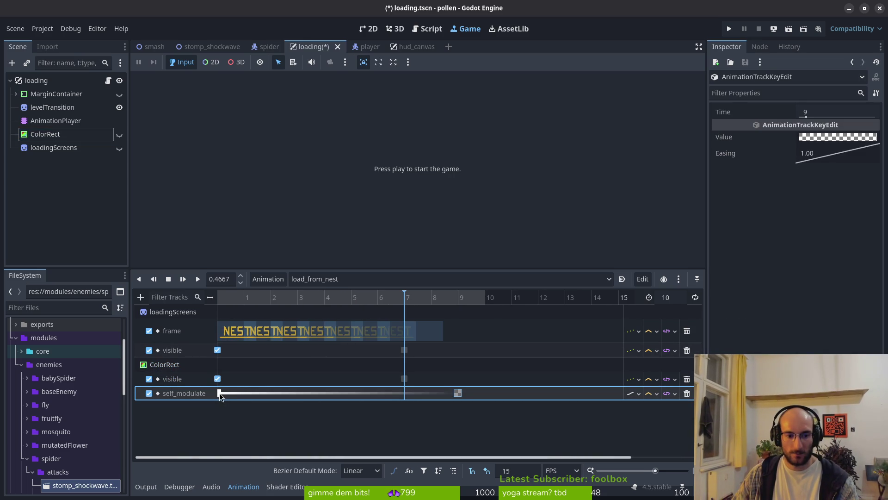
{"action": "mouse_move", "coordinate": [220, 396]}
{"action": "left_mouse_down"}
{"action": "mouse_move", "coordinate": [426, 396]}
{"action": "mouse_move", "coordinate": [412, 400]}
{"action": "left_mouse_up"}
{"action": "scroll", "coordinate": [426, 378], "scroll_direction": "down", "scroll_amount": 4}
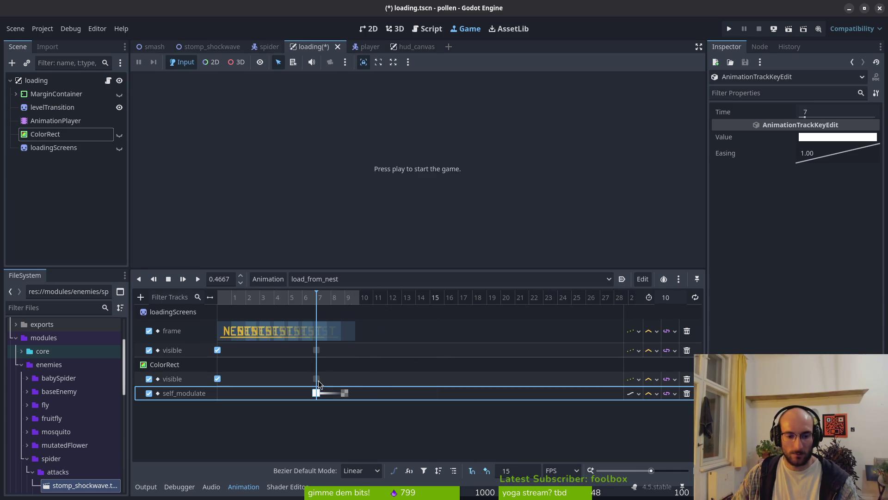
{"action": "scroll", "coordinate": [352, 381], "scroll_direction": "up", "scroll_amount": 3}
Move the ColorRect visible key to frame 9, tweak the loadingScreens visible key, save, and run the game
{"action": "left_click_drag", "start_coordinate": [371, 379], "coordinate": [417, 379]}
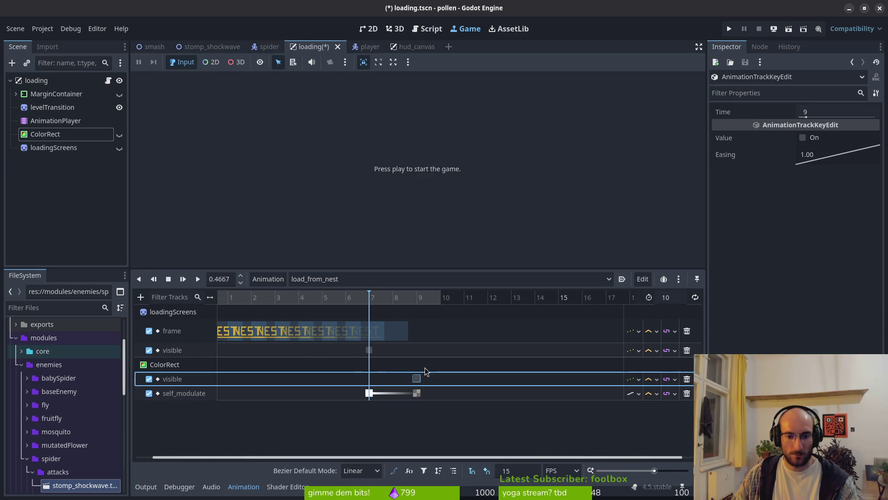
{"action": "key", "text": "ctrl+s"}
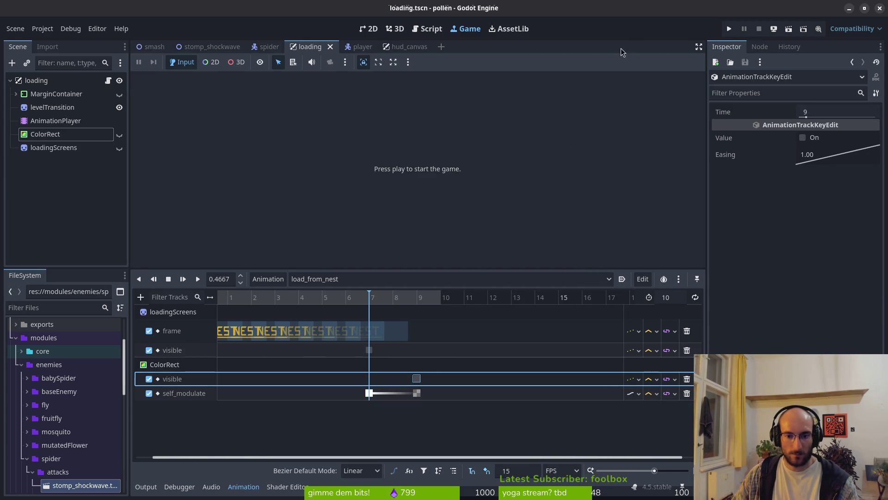
{"action": "mouse_move", "coordinate": [369, 350]}
{"action": "left_mouse_down"}
{"action": "mouse_move", "coordinate": [425, 357]}
{"action": "mouse_move", "coordinate": [371, 357]}
{"action": "left_mouse_up"}
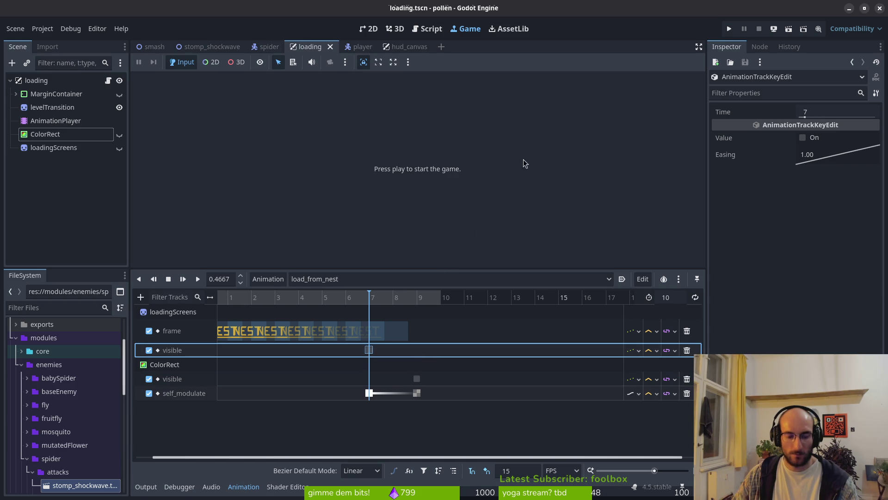
{"action": "left_click", "coordinate": [729, 30]}
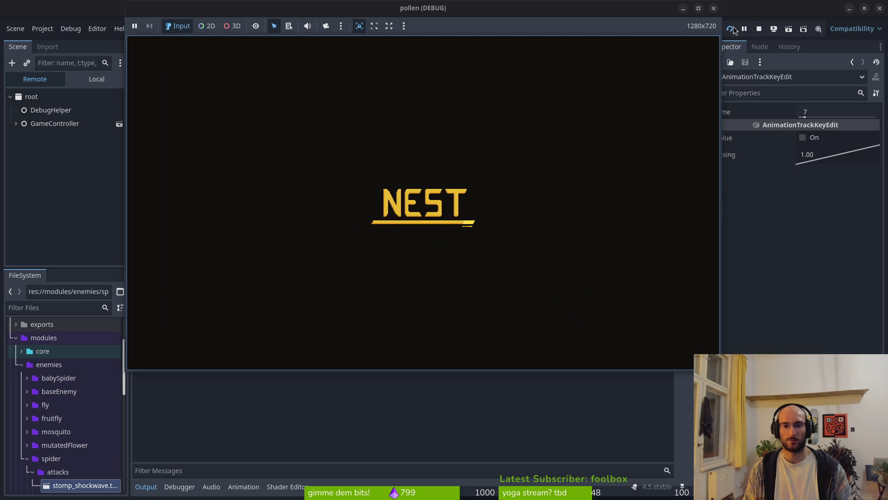
Stop the running game after watching the NEST loading screen
{"action": "left_click", "coordinate": [759, 29]}
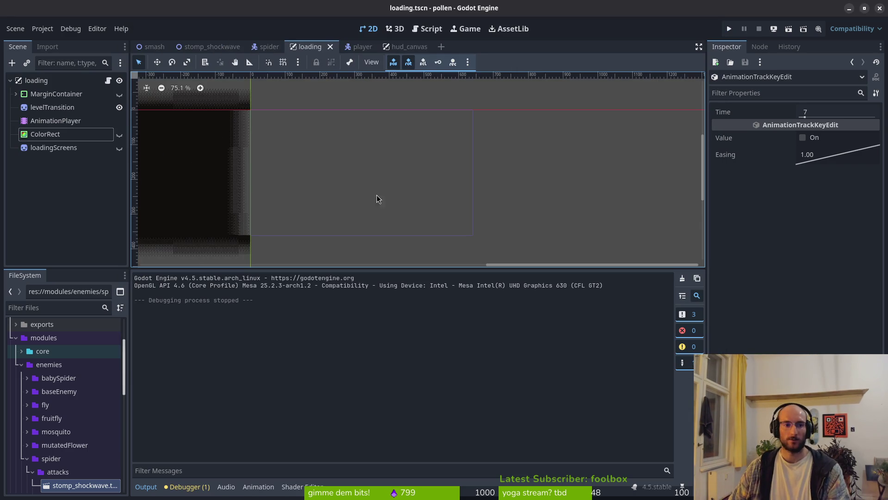
Open the load_to_nest animation and scroll through its frame track keys
{"action": "left_click", "coordinate": [58, 120]}
{"action": "left_click", "coordinate": [319, 279]}
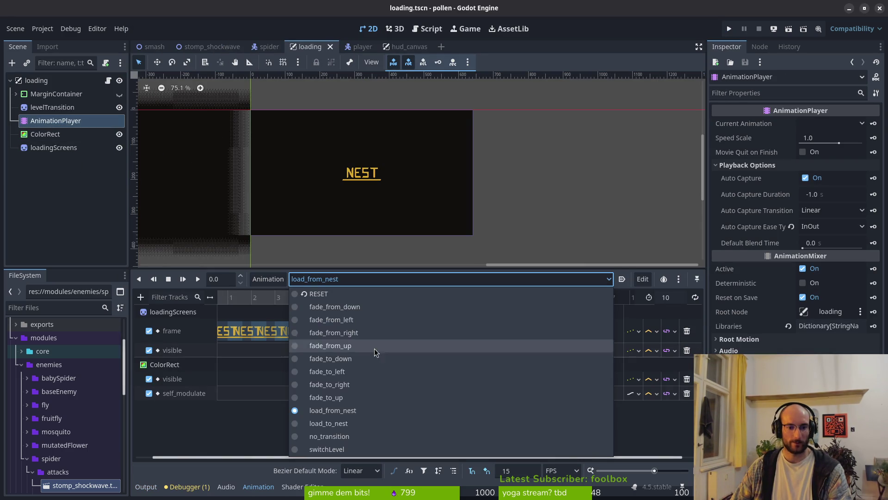
{"action": "left_click", "coordinate": [360, 422]}
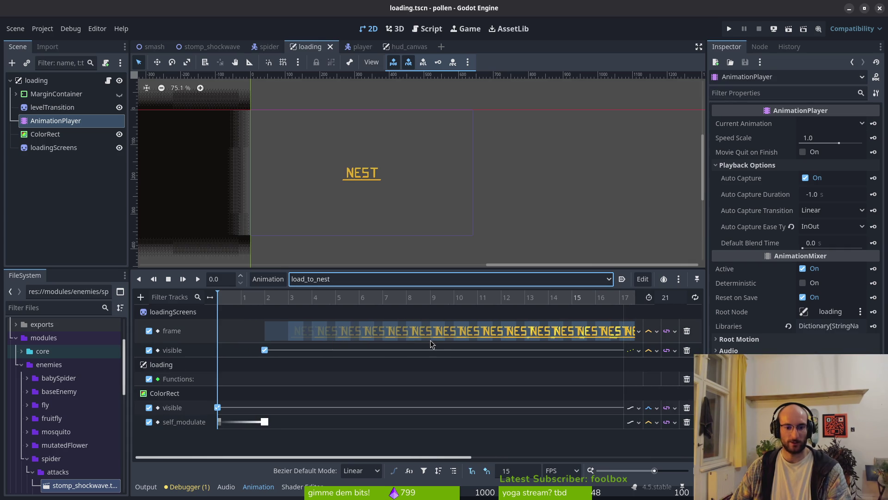
{"action": "left_click", "coordinate": [400, 331]}
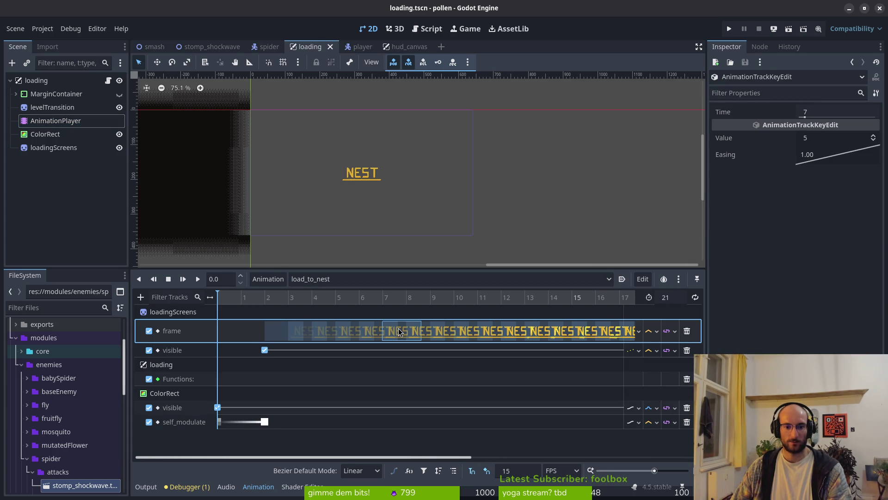
{"action": "scroll", "coordinate": [370, 338], "scroll_direction": "up", "scroll_amount": 3, "text": "ctrl"}
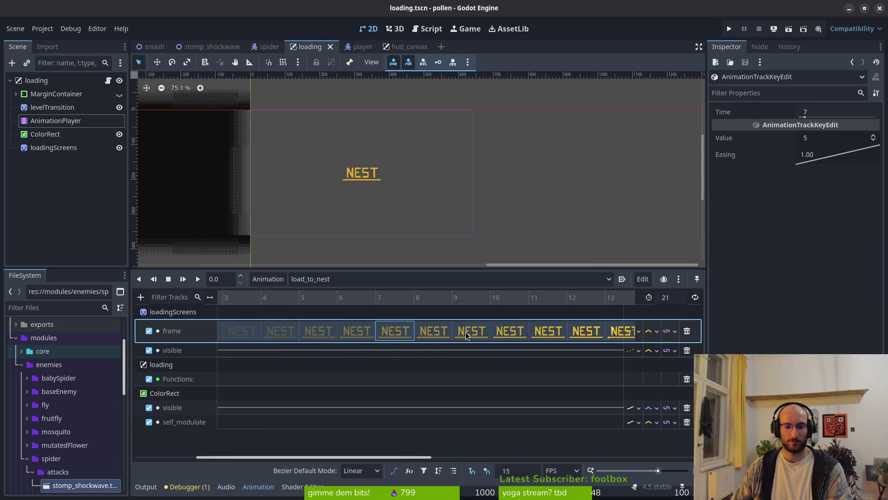
{"action": "left_click_drag", "start_coordinate": [466, 335], "coordinate": [380, 345]}
Select the frame keys at times 8–13, then delete the keys at times 8 and 6
{"action": "left_click", "coordinate": [526, 337]}
{"action": "left_click", "coordinate": [498, 334]}
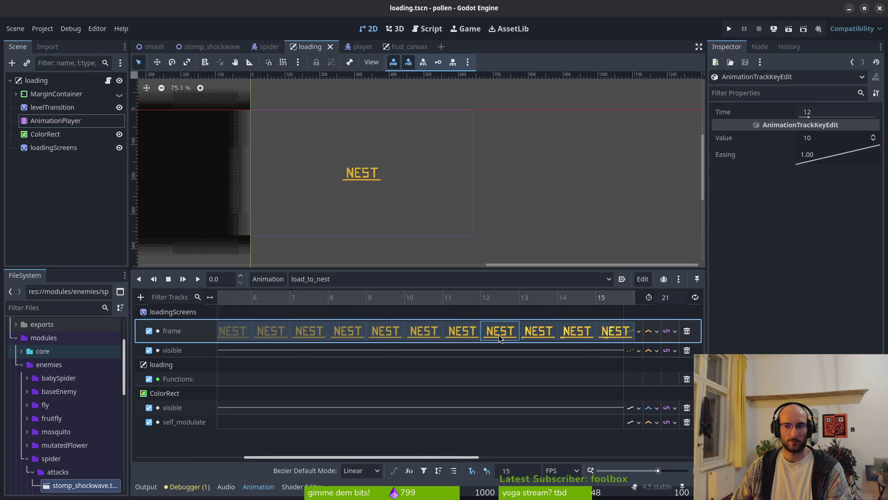
{"action": "left_click", "coordinate": [462, 331]}
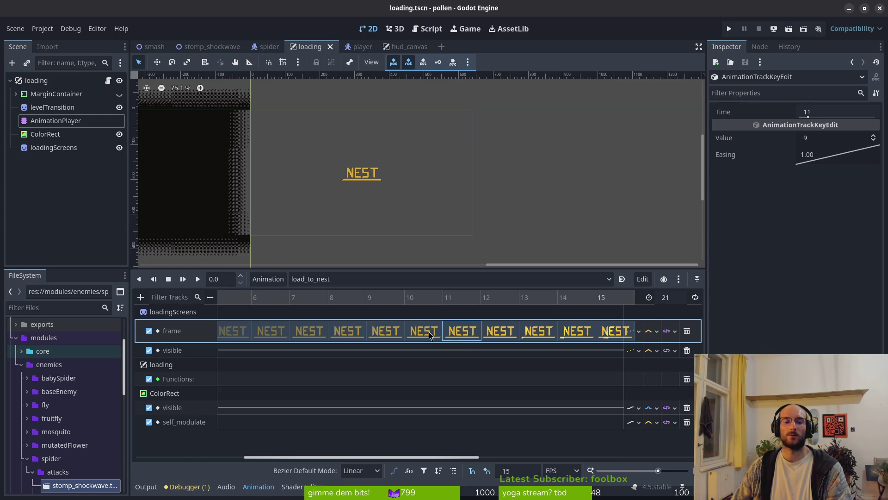
{"action": "left_click", "coordinate": [430, 335]}
{"action": "left_click", "coordinate": [388, 334]}
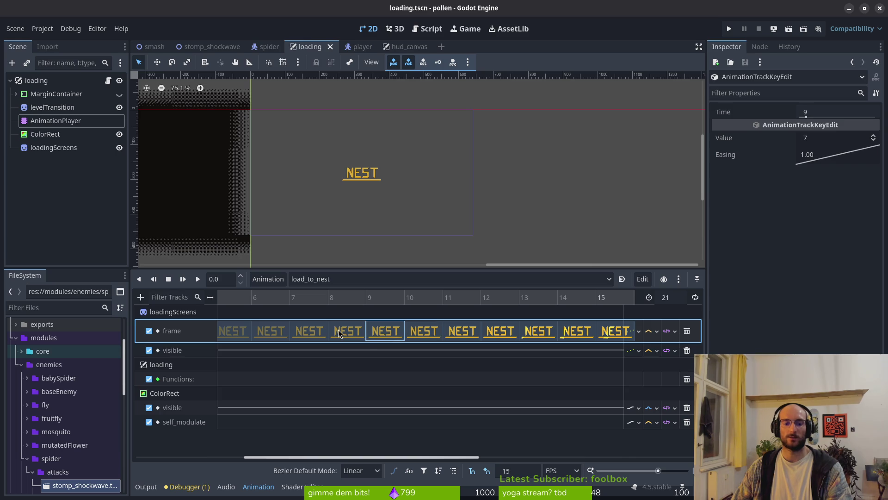
{"action": "left_click", "coordinate": [345, 334]}
{"action": "left_click_drag", "start_coordinate": [365, 347], "coordinate": [485, 343]}
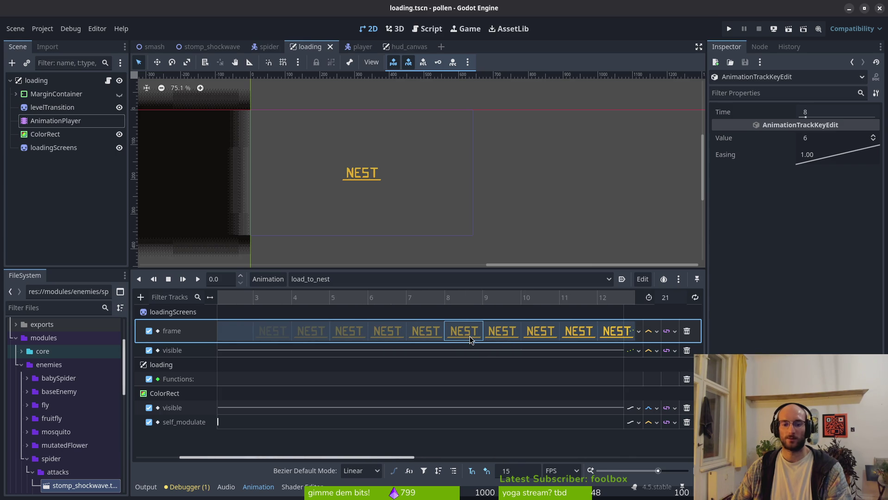
{"action": "key", "text": "Delete"}
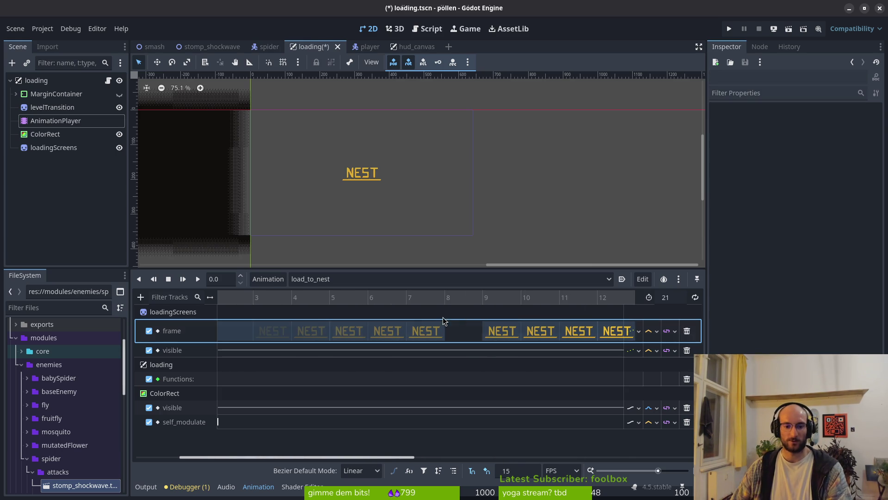
{"action": "left_click", "coordinate": [398, 330]}
{"action": "key", "text": "Delete"}
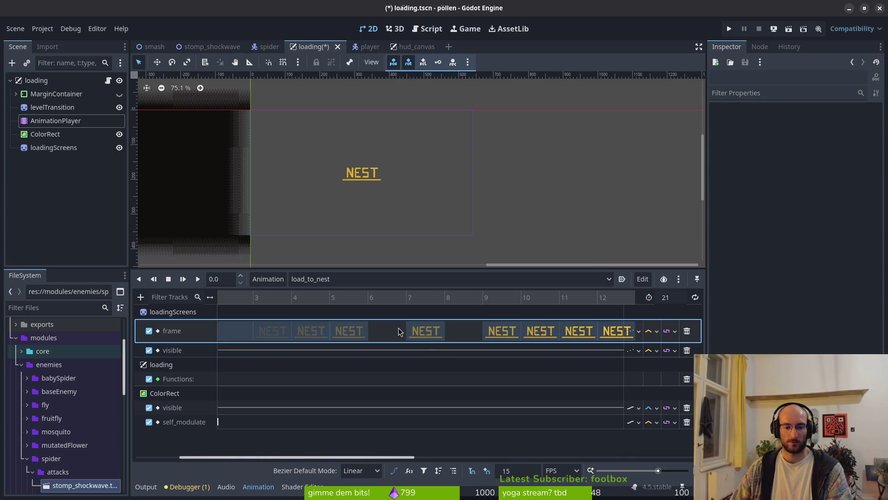
Move the frame key from time 7 to 10, then select the frame track's keys
{"action": "scroll", "coordinate": [416, 333], "scroll_direction": "right", "scroll_amount": 2}
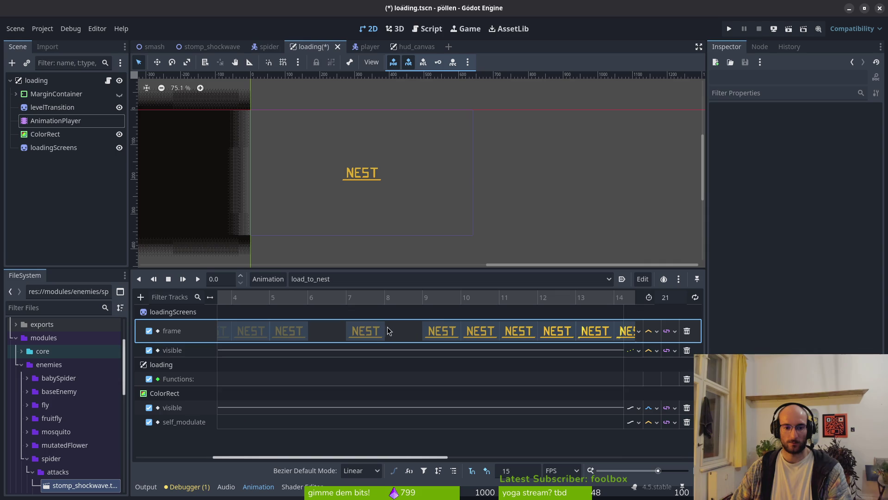
{"action": "left_click", "coordinate": [332, 333]}
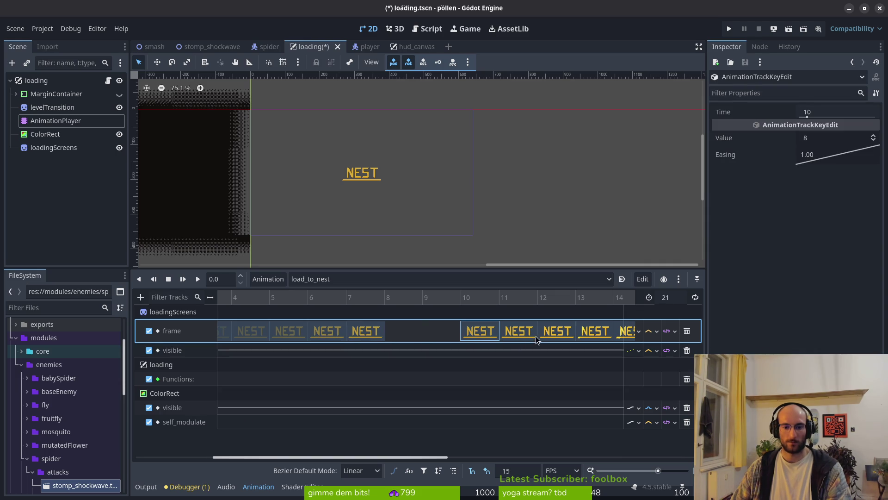
{"action": "left_click", "coordinate": [475, 330]}
{"action": "scroll", "coordinate": [371, 342], "scroll_direction": "right", "scroll_amount": 5}
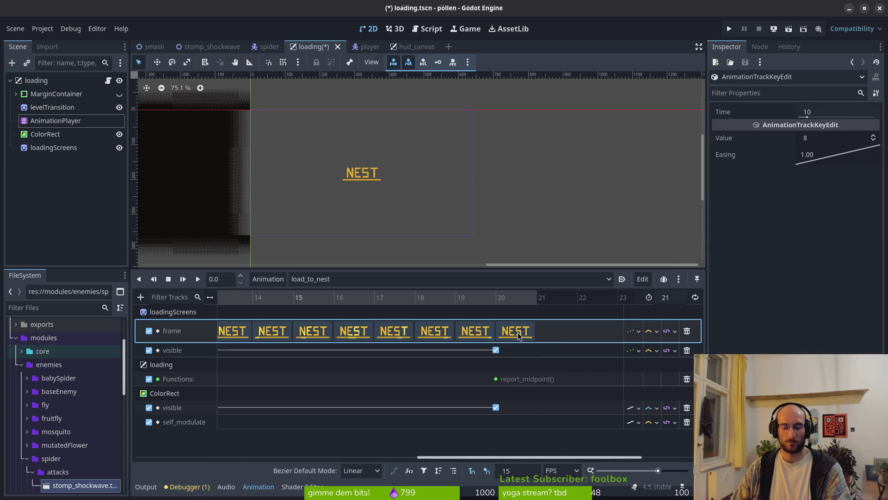
{"action": "left_click", "coordinate": [518, 334], "text": "shift"}
{"action": "left_click_drag", "start_coordinate": [492, 346], "coordinate": [304, 354]}
{"action": "scroll", "coordinate": [439, 342], "scroll_direction": "left", "scroll_amount": 5}
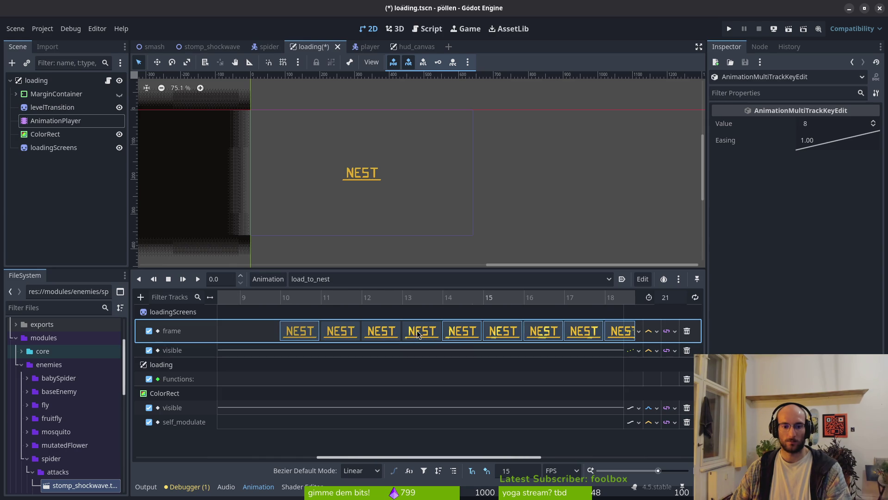
{"action": "scroll", "coordinate": [418, 334], "scroll_direction": "left", "scroll_amount": 4}
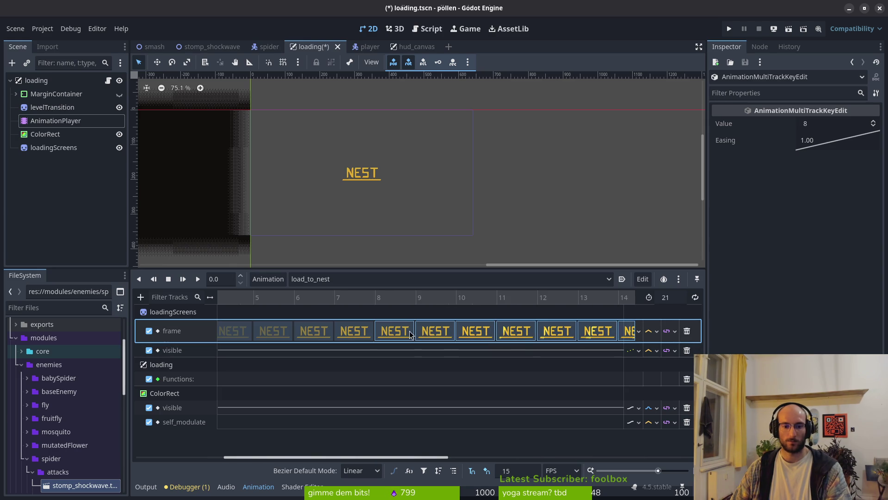
{"action": "scroll", "coordinate": [432, 356], "scroll_direction": "right", "scroll_amount": 8}
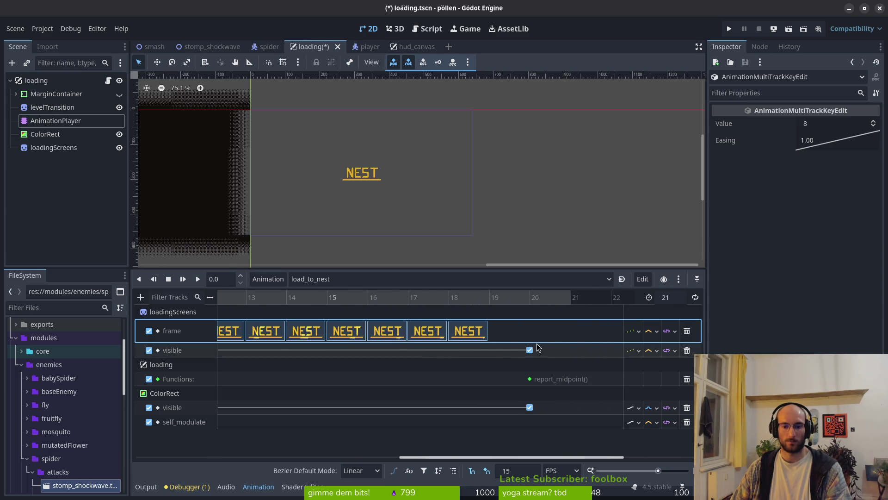
Pull the visible and report_midpoint keys back to 18, set the length to 19, and save
{"action": "left_click_drag", "start_coordinate": [530, 350], "coordinate": [448, 350]}
{"action": "left_click_drag", "start_coordinate": [529, 378], "coordinate": [449, 379]}
{"action": "left_click_drag", "start_coordinate": [529, 408], "coordinate": [449, 408]}
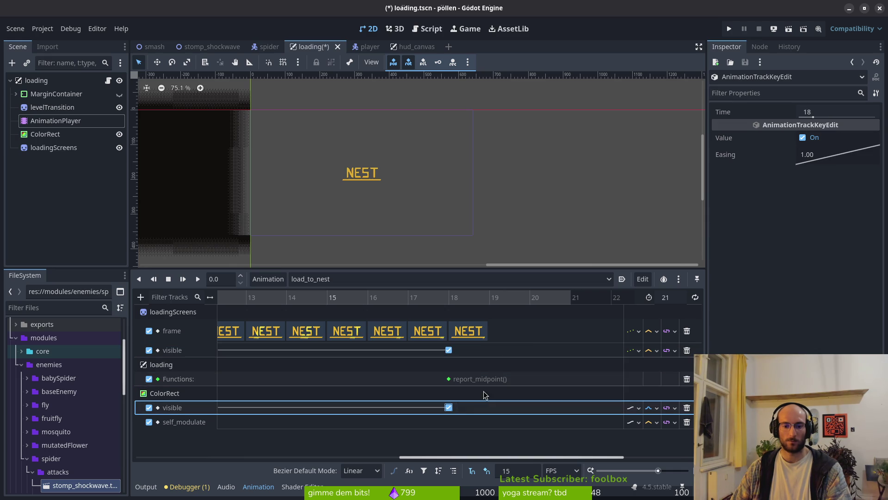
{"action": "left_click", "coordinate": [668, 297]}
{"action": "type", "text": "19"}
{"action": "key", "text": "Return"}
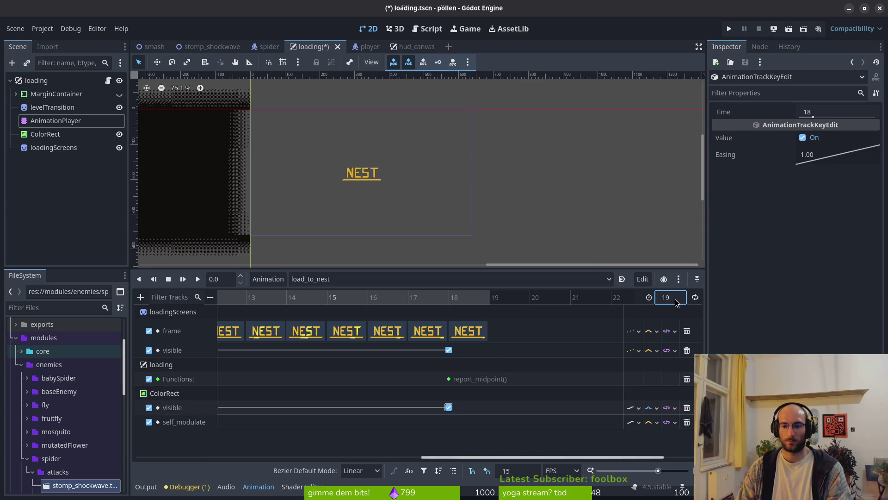
{"action": "key", "text": "ctrl+s"}
{"action": "scroll", "coordinate": [357, 377], "scroll_direction": "left", "scroll_amount": 10}
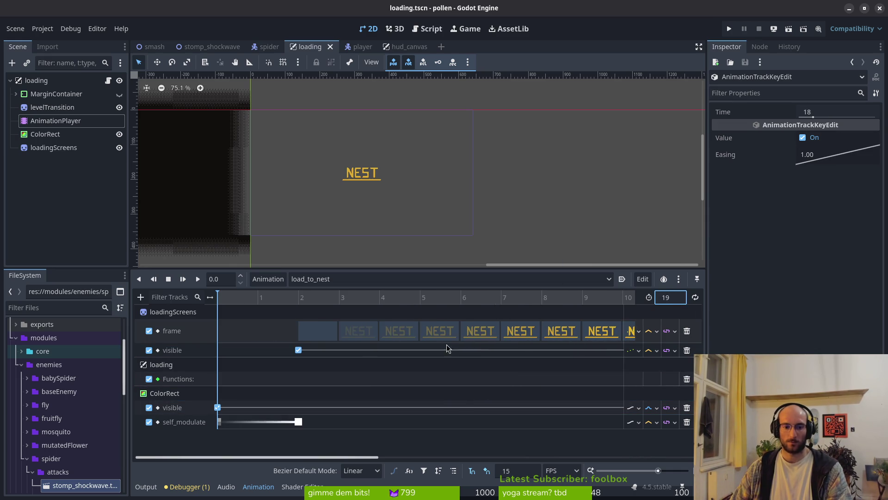
Run the project from the main menu through the NEST transition, then close the game
{"action": "left_click", "coordinate": [728, 30]}
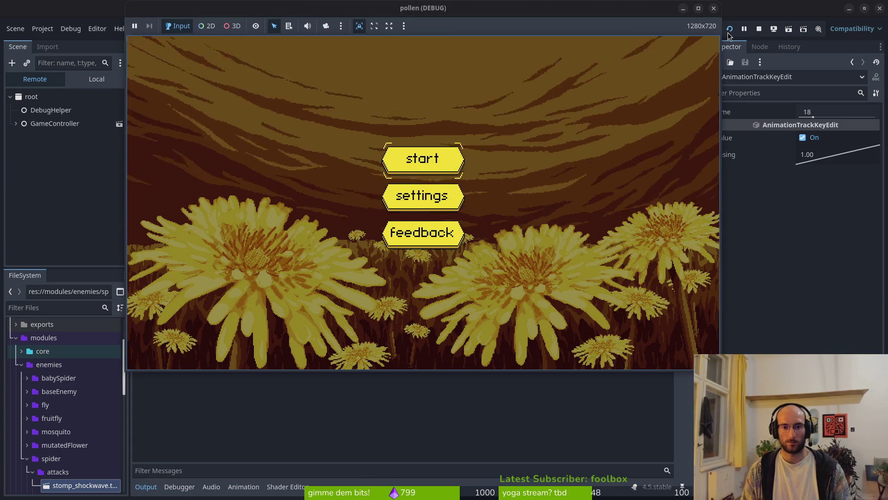
{"action": "key", "text": "Return"}
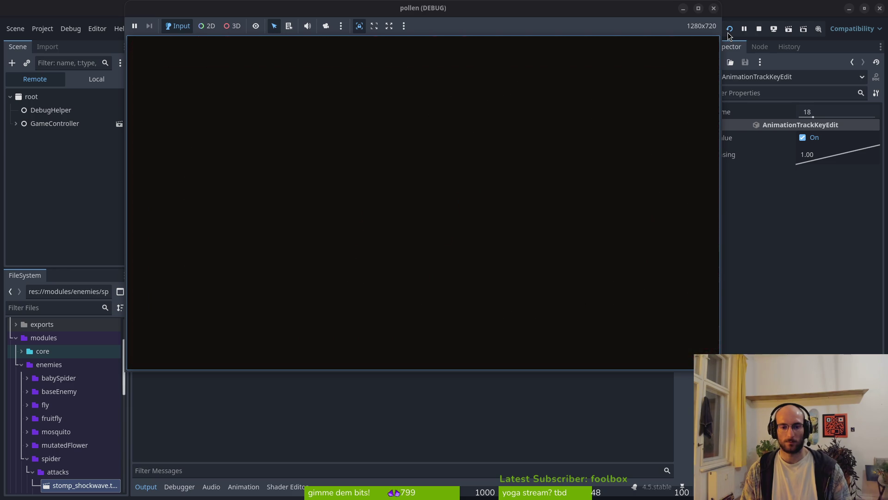
{"action": "left_click", "coordinate": [714, 9]}
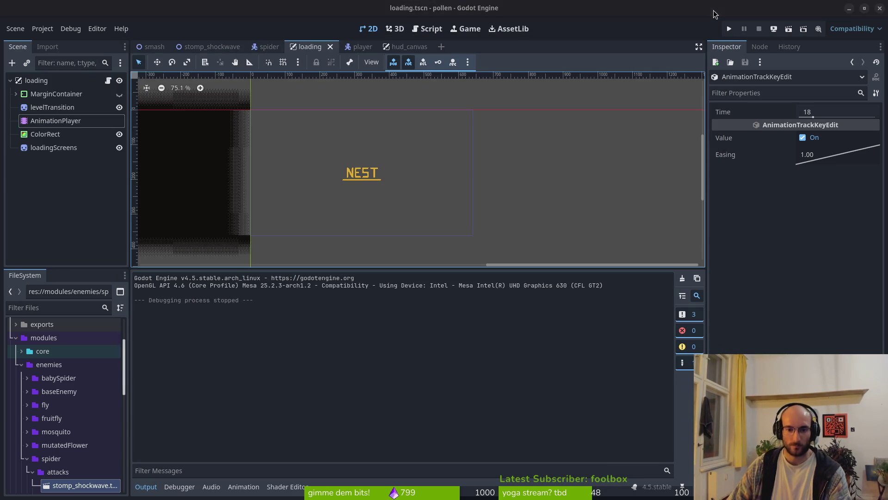
Open loading.gd in Neovim and add a blank line below starting_animation_name
{"action": "key", "text": "alt+Tab"}
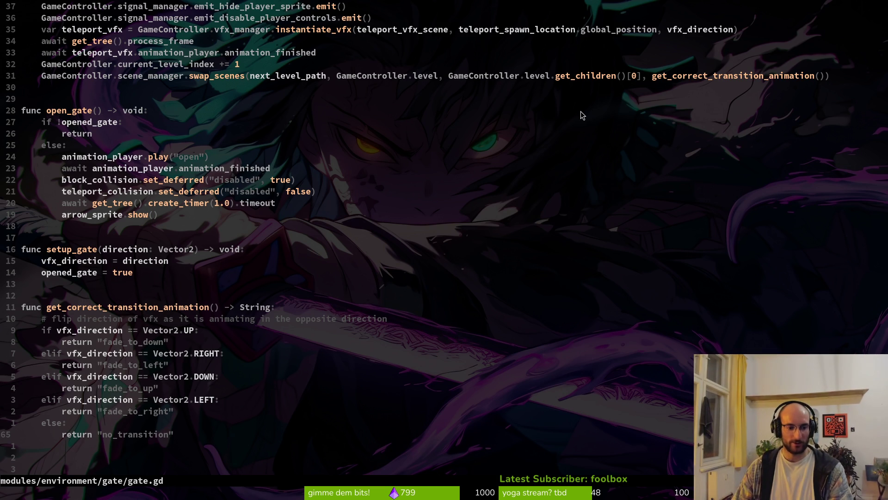
{"action": "key", "text": "ctrl+p"}
{"action": "type", "text": "loadi"}
{"action": "key", "text": "Return"}
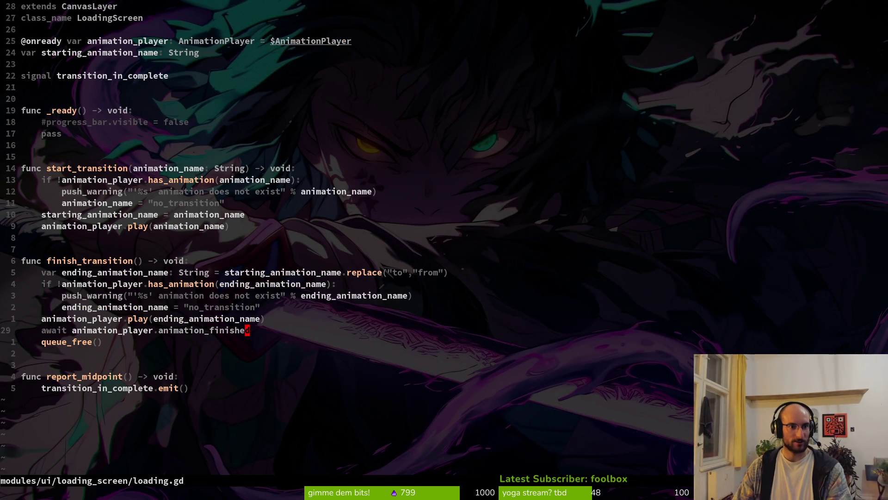
{"action": "left_click", "coordinate": [186, 122]}
{"action": "key", "text": "6"}
{"action": "key", "text": "k"}
{"action": "key", "text": "o"}
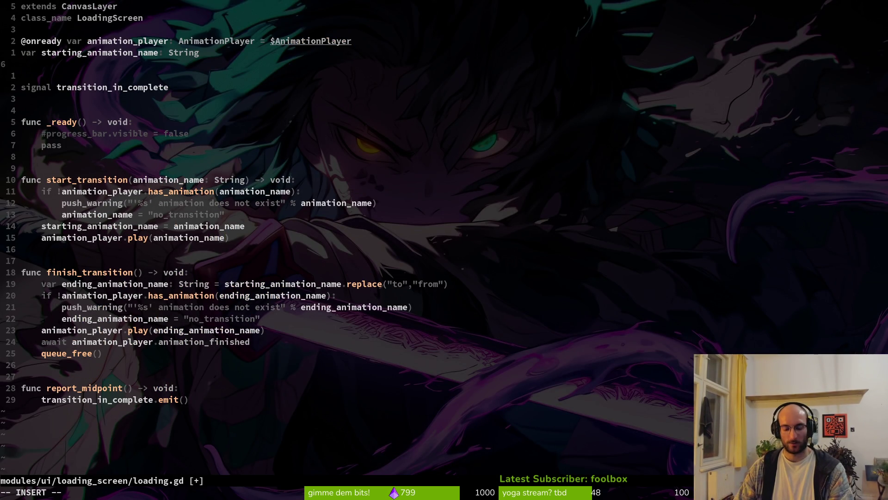
{"action": "key", "text": "Escape"}
{"action": "key", "text": "k"}
{"action": "key", "text": "k"}
Open player.gd and yank its hurt_sfx declaration line
{"action": "key", "text": "ctrl+p"}
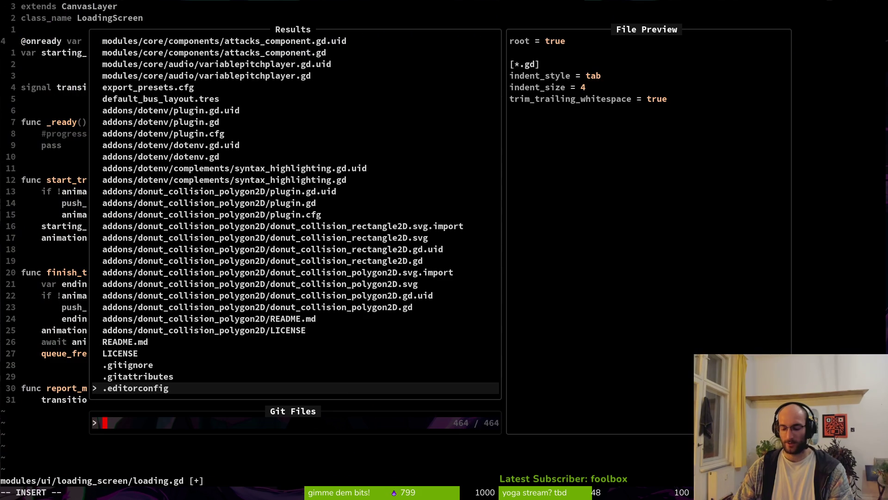
{"action": "type", "text": "das"}
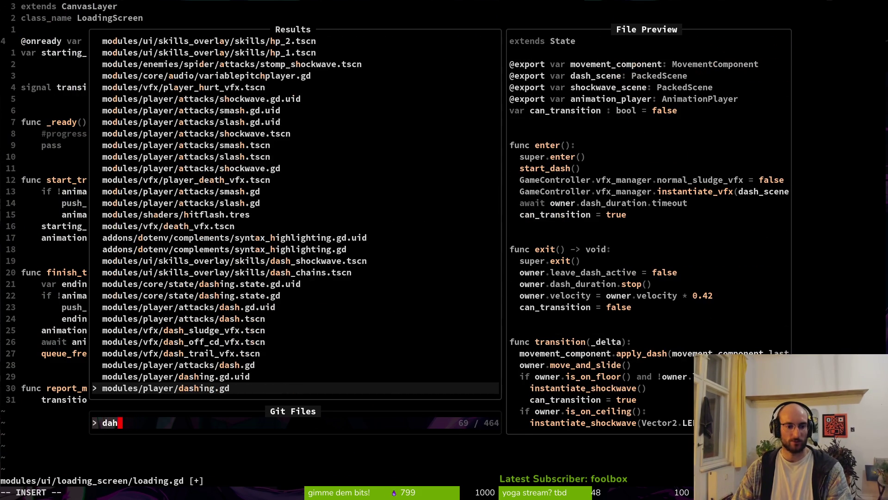
{"action": "key", "text": "Return"}
{"action": "key", "text": "ctrl+p"}
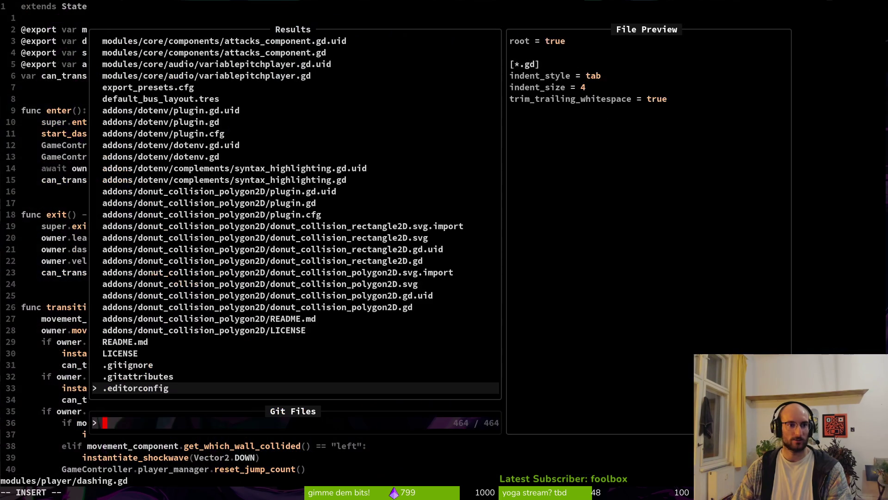
{"action": "type", "text": "player"}
{"action": "key", "text": "Return"}
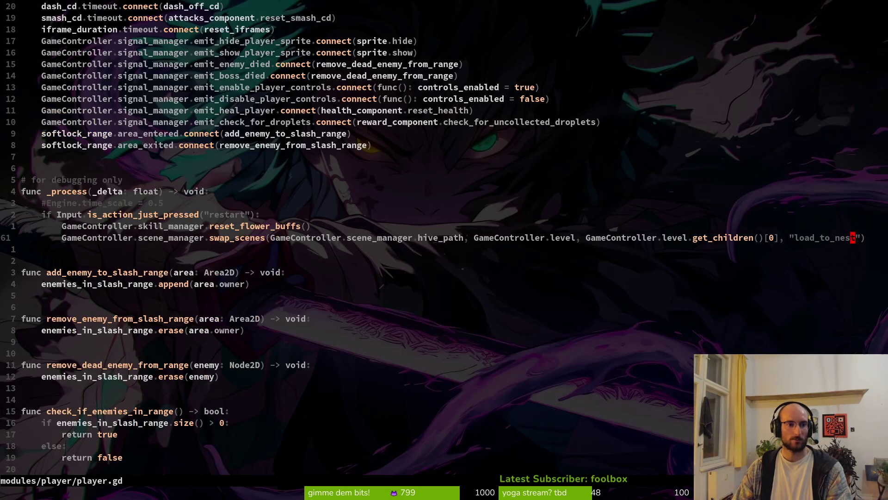
{"action": "key", "text": "g"}
{"action": "key", "text": "g"}
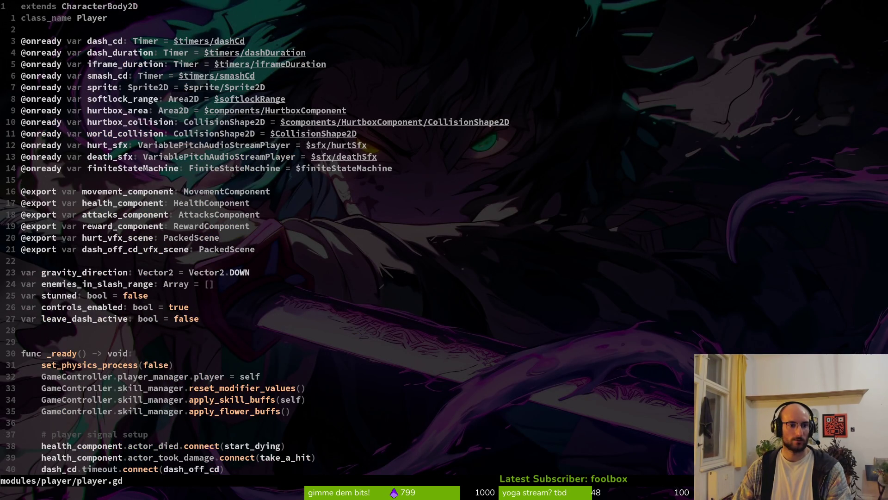
{"action": "key", "text": "j"}
{"action": "key", "text": "j"}
{"action": "key", "text": "j"}
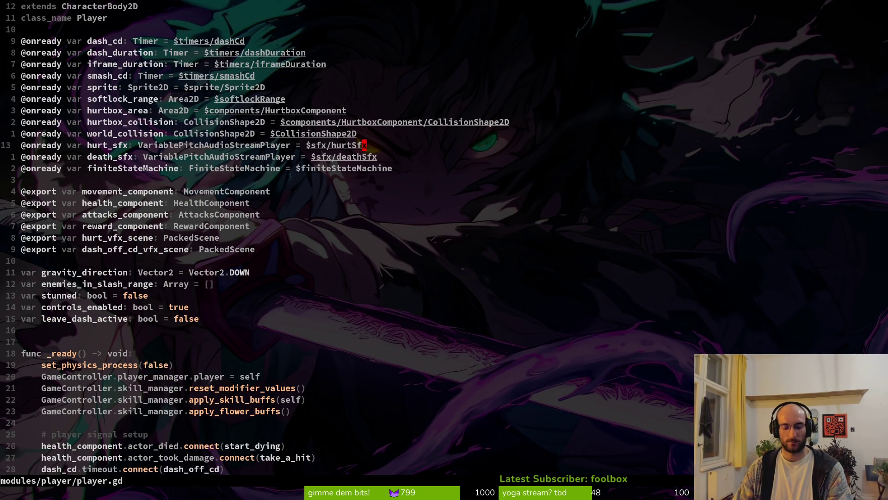
{"action": "key", "text": "V"}
{"action": "key", "text": "y"}
Paste the hurt_sfx line below animation_player in loading.gd and rename it enter_world_sfx
{"action": "key", "text": "ctrl+6"}
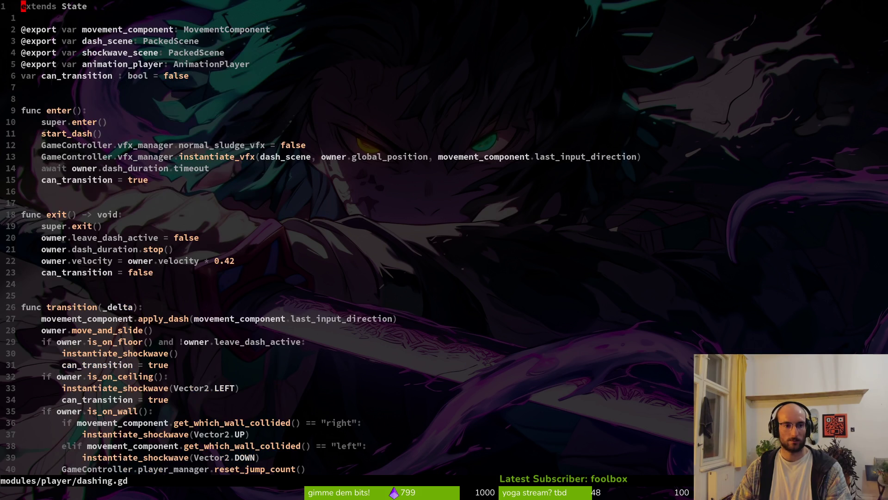
{"action": "key", "text": "ctrl+6"}
{"action": "key", "text": "ctrl+p"}
{"action": "type", "text": "loading"}
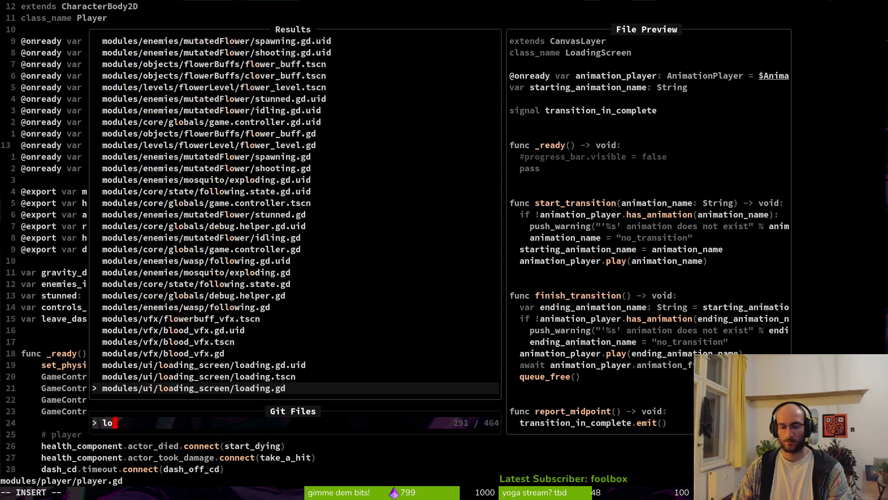
{"action": "key", "text": "Return"}
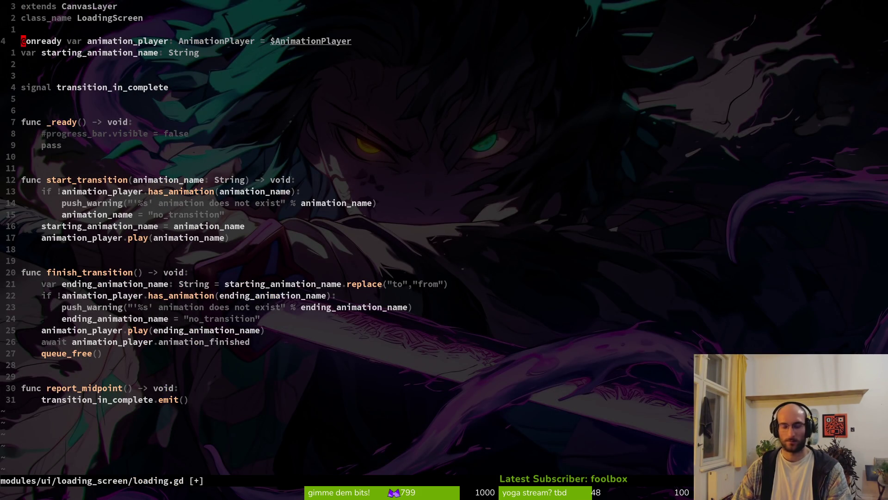
{"action": "key", "text": "p"}
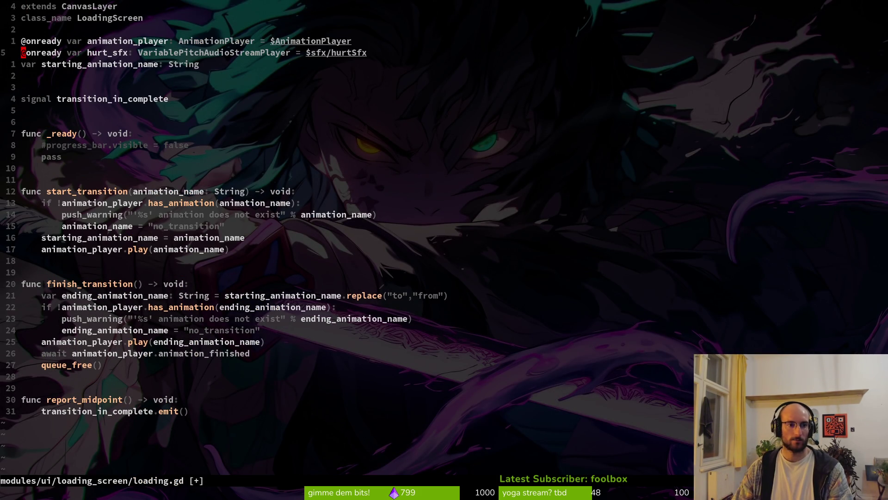
{"action": "type", "text": "ciw"}
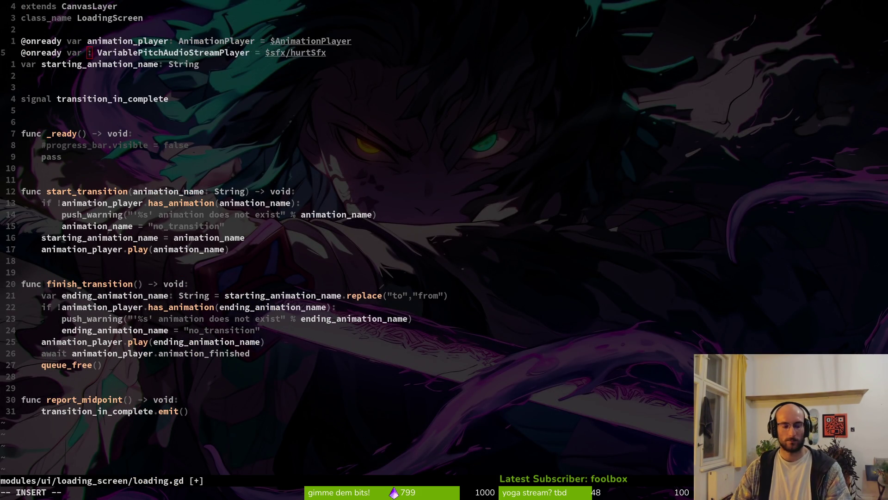
{"action": "type", "text": "enter"}
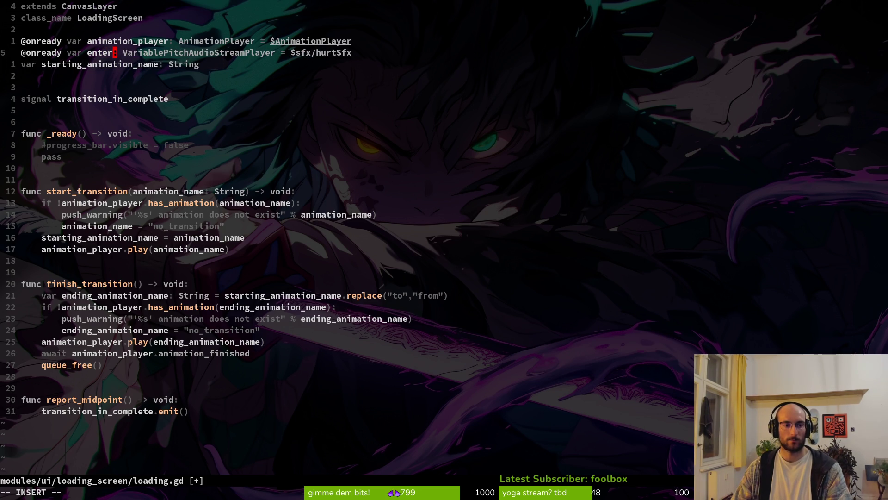
{"action": "type", "text": "_world_"}
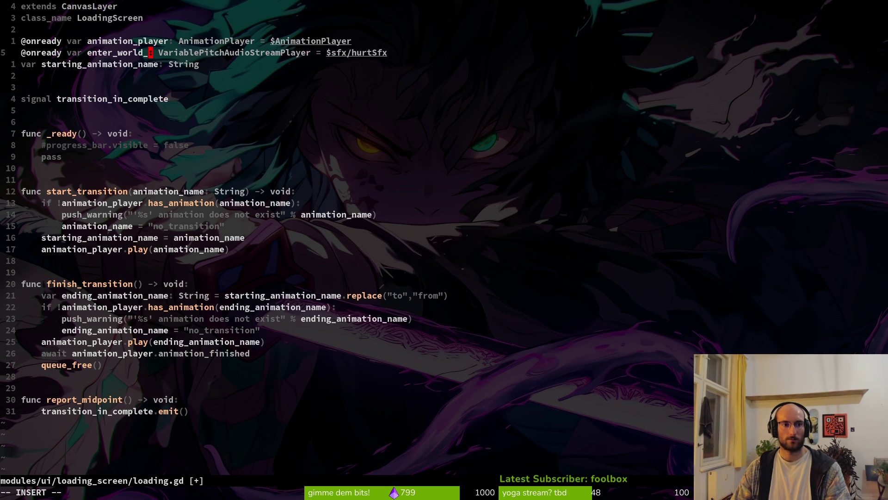
{"action": "type", "text": "sfx"}
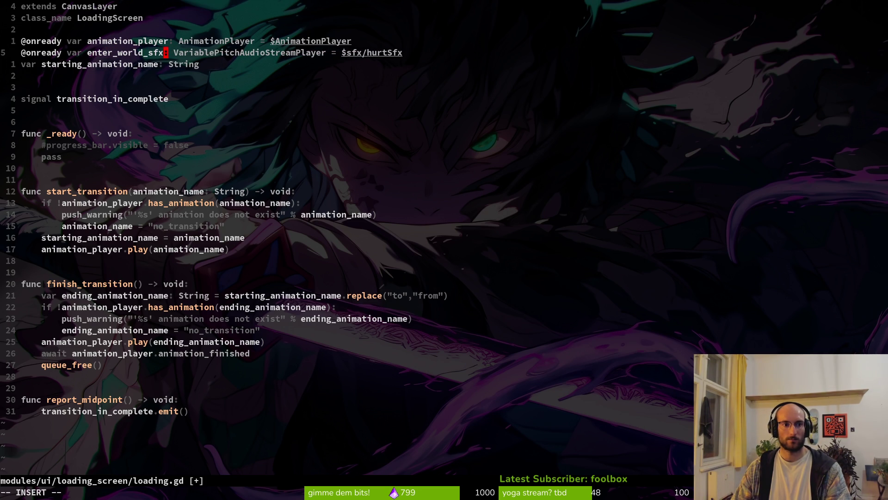
{"action": "key", "text": "Escape"}
Add a VariablePitchAudioStreamPlayer child under loading and name it enterWorldSfx
{"action": "key", "text": "alt+Tab"}
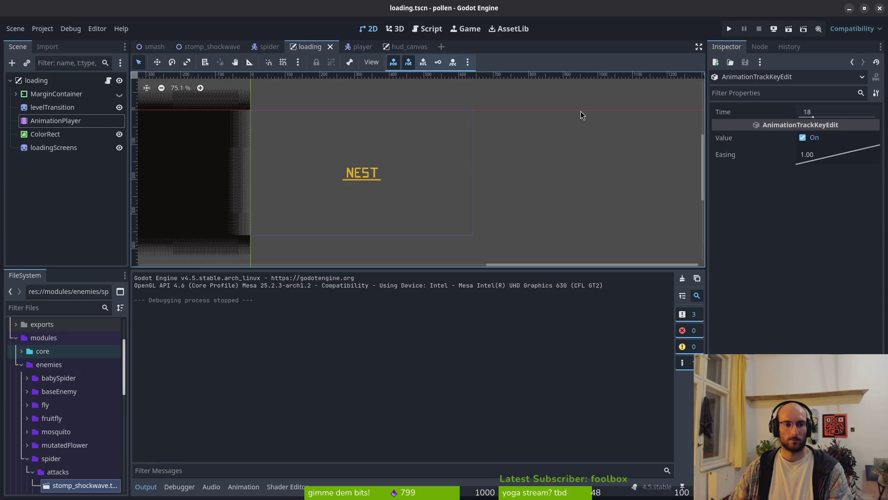
{"action": "left_click", "coordinate": [31, 82]}
{"action": "key", "text": "ctrl+a"}
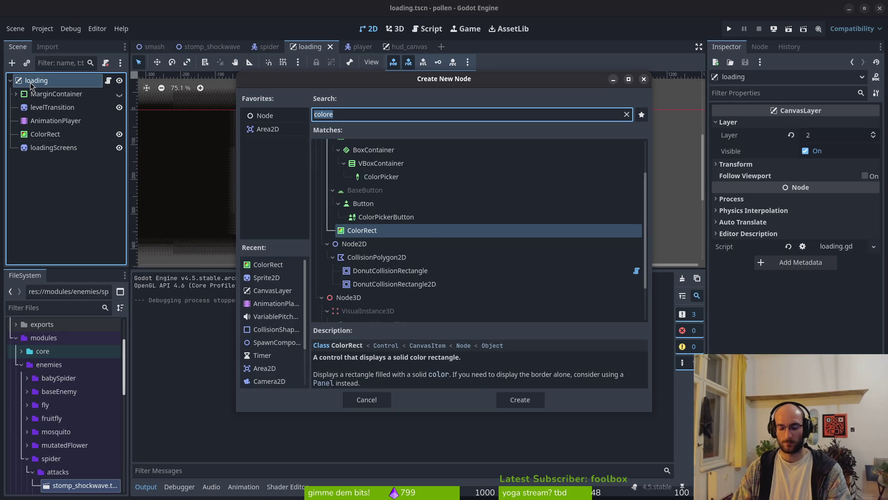
{"action": "type", "text": "varia"}
{"action": "key", "text": "Return"}
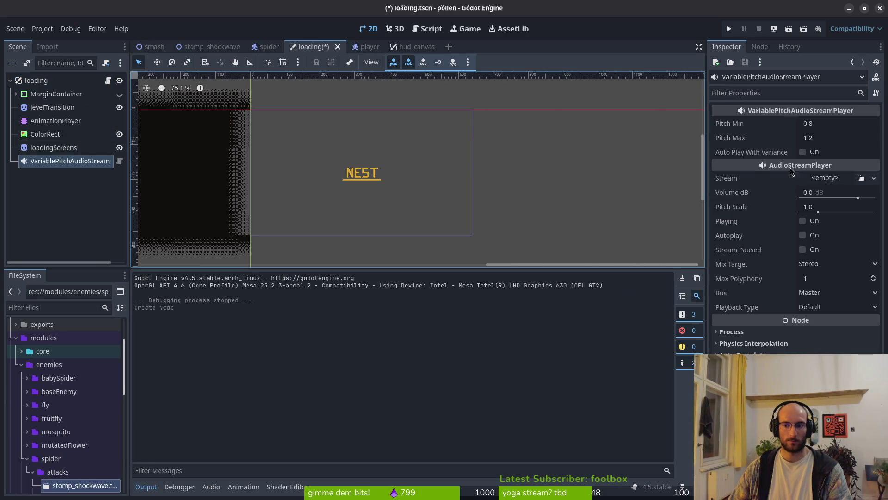
{"action": "key", "text": "F2"}
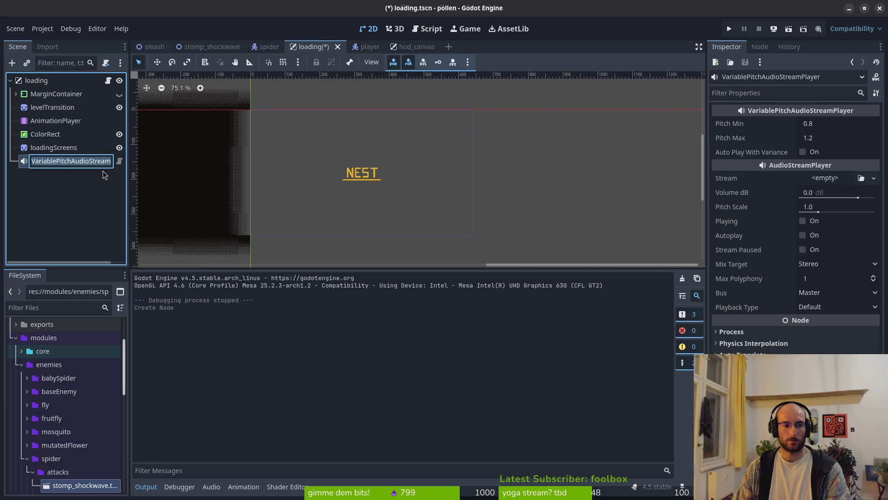
{"action": "type", "text": "enterWorldSfx"}
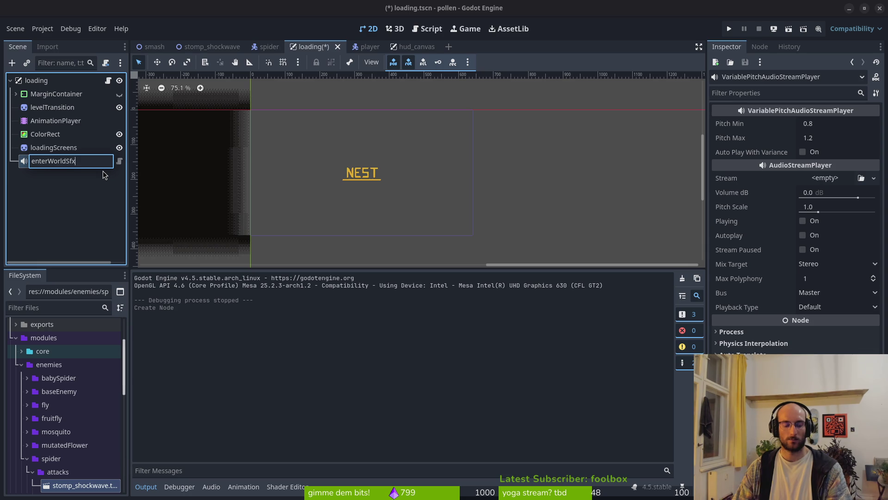
{"action": "key", "text": "Return"}
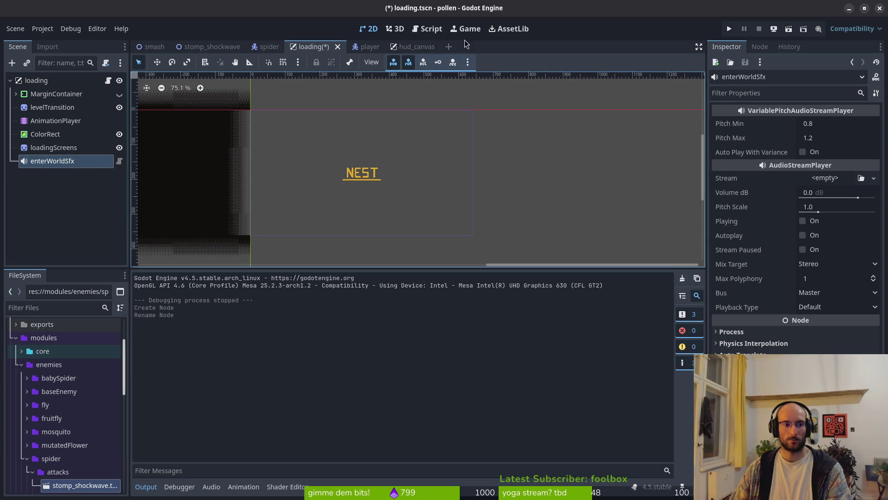
Open the Stream quick-load list, cancel without choosing, and save loading.tscn
{"action": "left_click", "coordinate": [833, 178]}
{"action": "left_click", "coordinate": [828, 337]}
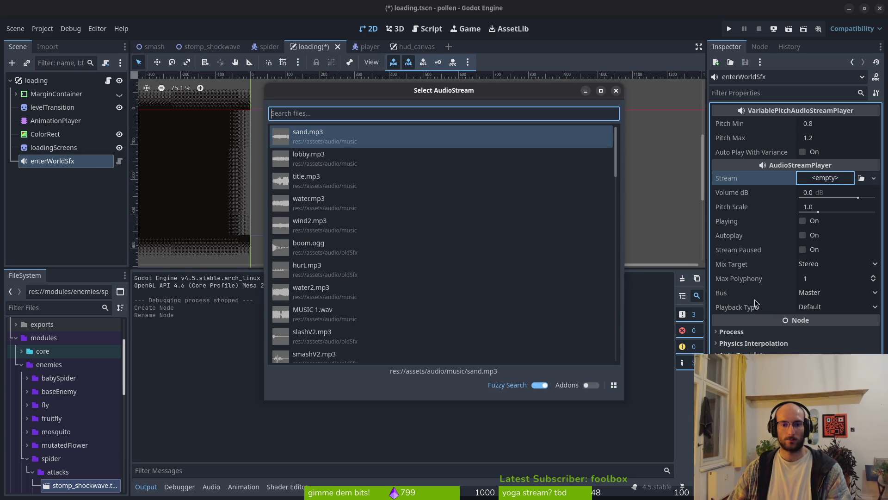
{"action": "left_click", "coordinate": [616, 91]}
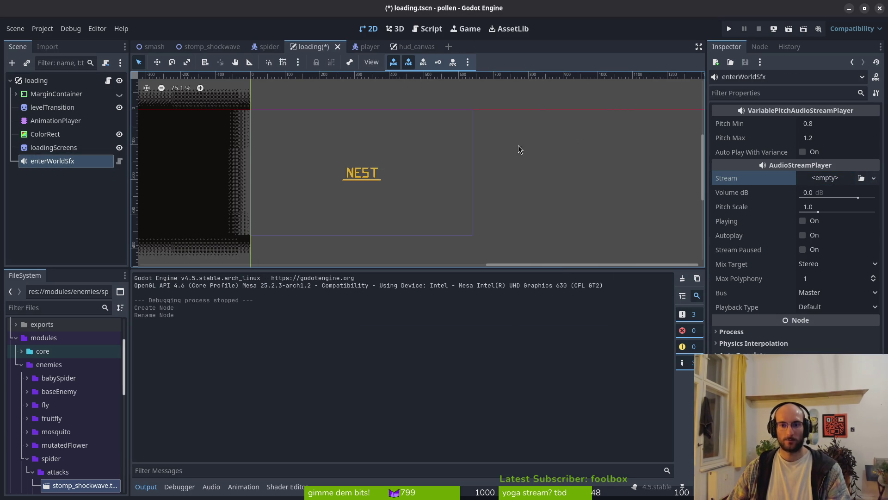
{"action": "key", "text": "ctrl+s"}
Change enter_world_sfx's node path from $sfx/hurtSfx to $enterWorldSfx and save with :w
{"action": "key", "text": "alt+Tab"}
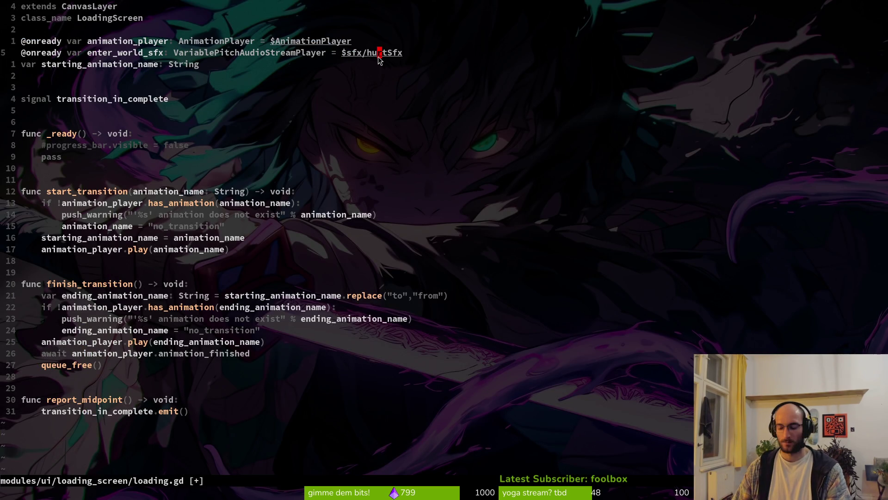
{"action": "key", "text": "c"}
{"action": "key", "text": "i"}
{"action": "key", "text": "w"}
{"action": "key", "text": "BackSpace"}
{"action": "key", "text": "BackSpace"}
{"action": "key", "text": "BackSpace"}
{"action": "type", "text": "ente"}
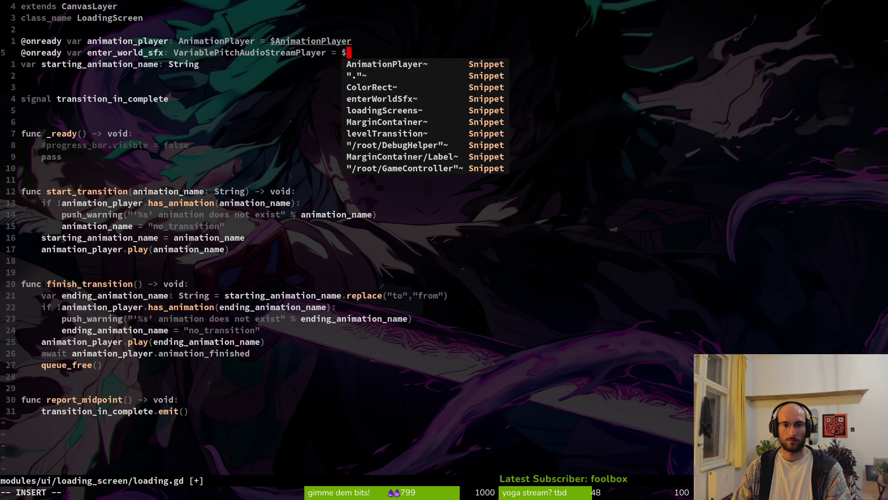
{"action": "key", "text": "Tab"}
{"action": "key", "text": "Escape"}
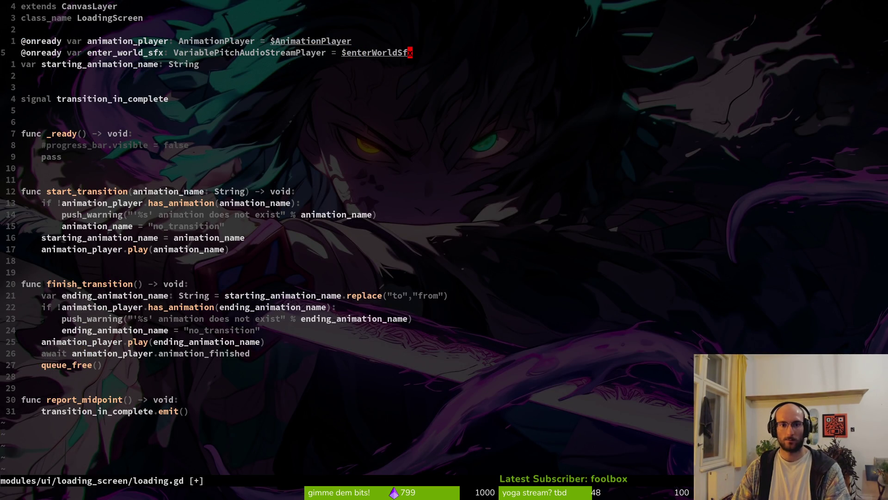
{"action": "type", "text": ":w"}
{"action": "key", "text": "Return"}
At the end of loading.gd, declare func play_enter_world_sfx() -> void:
{"action": "key", "text": "}"}
{"action": "key", "text": "}"}
{"action": "key", "text": "}"}
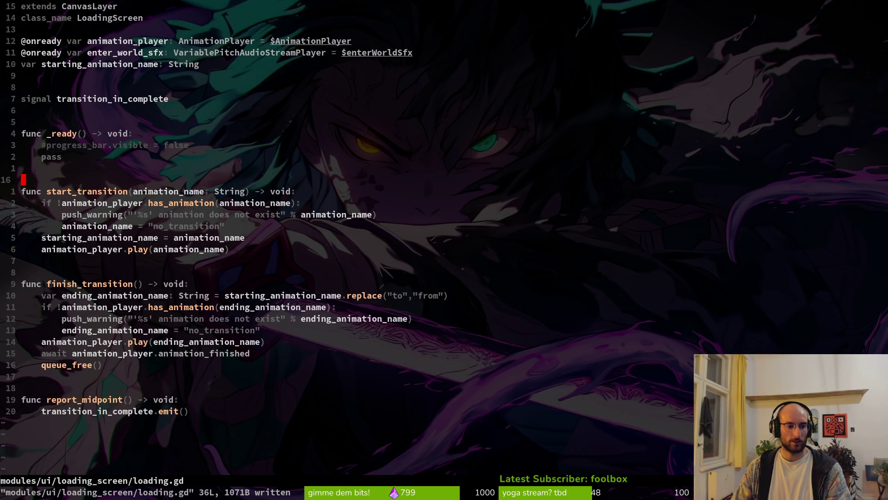
{"action": "key", "text": "o"}
{"action": "key", "text": "Return"}
{"action": "key", "text": "Return"}
{"action": "key", "text": "BackSpace"}
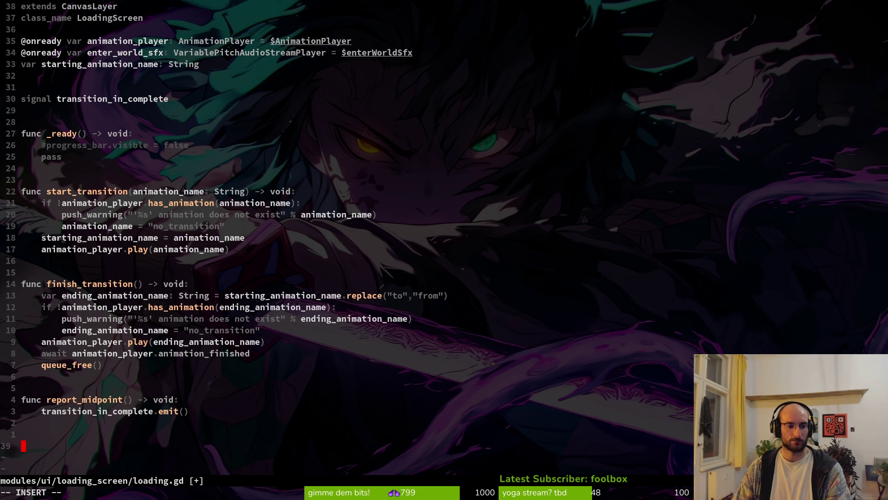
{"action": "type", "text": "func o"}
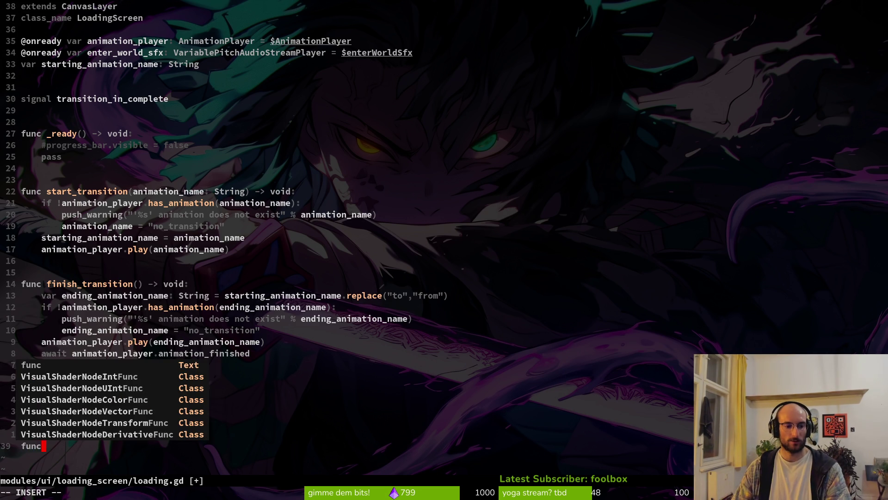
{"action": "key", "text": "BackSpace"}
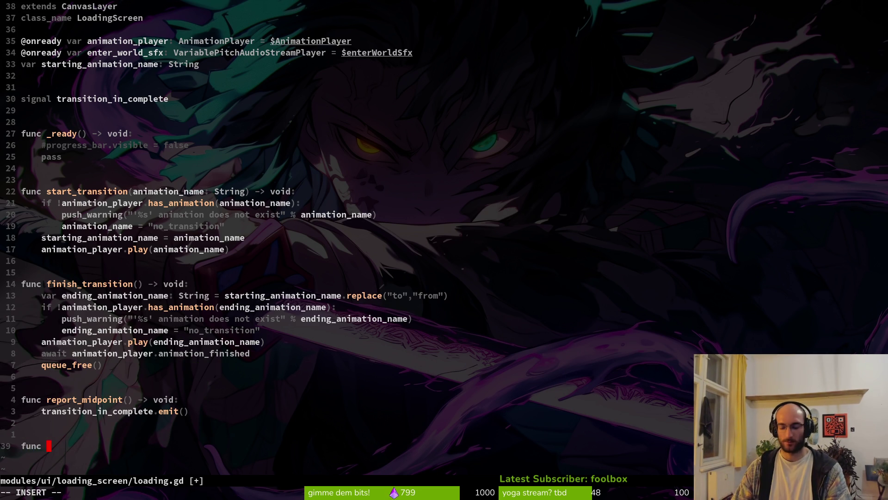
{"action": "type", "text": "play"}
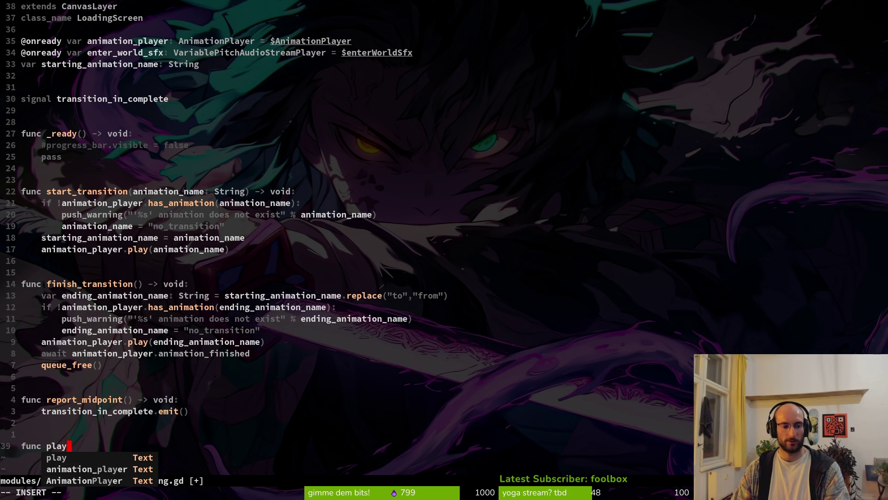
{"action": "type", "text": "_"}
{"action": "type", "text": "orld"}
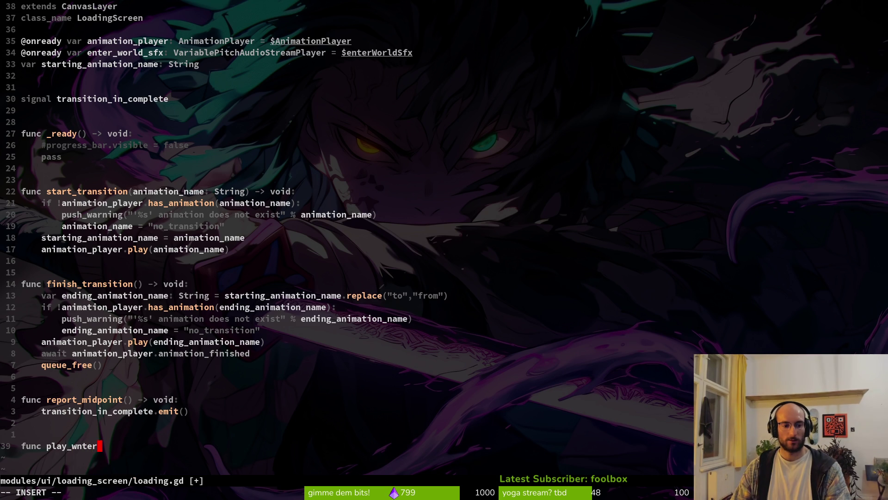
{"action": "key", "text": "BackSpace"}
{"action": "key", "text": "BackSpace"}
{"action": "key", "text": "BackSpace"}
{"action": "type", "text": "nter"}
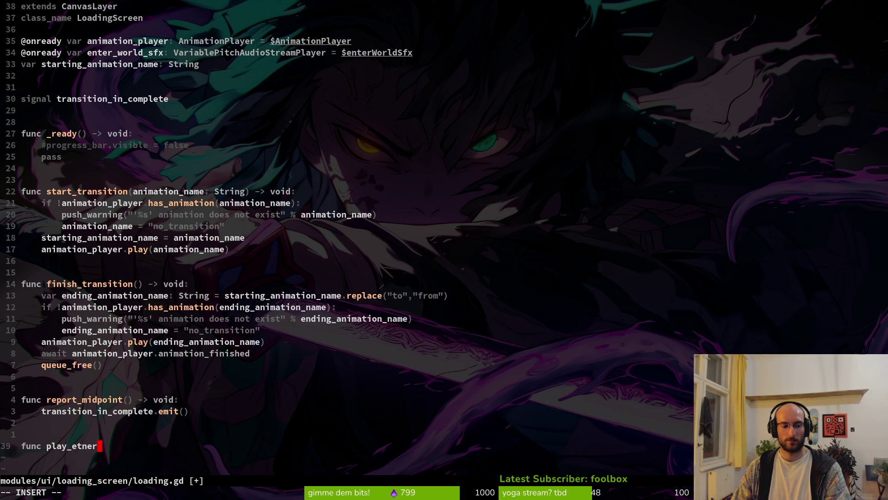
{"action": "key", "text": "BackSpace"}
{"action": "key", "text": "BackSpace"}
{"action": "key", "text": "BackSpace"}
{"action": "type", "text": "nter_"}
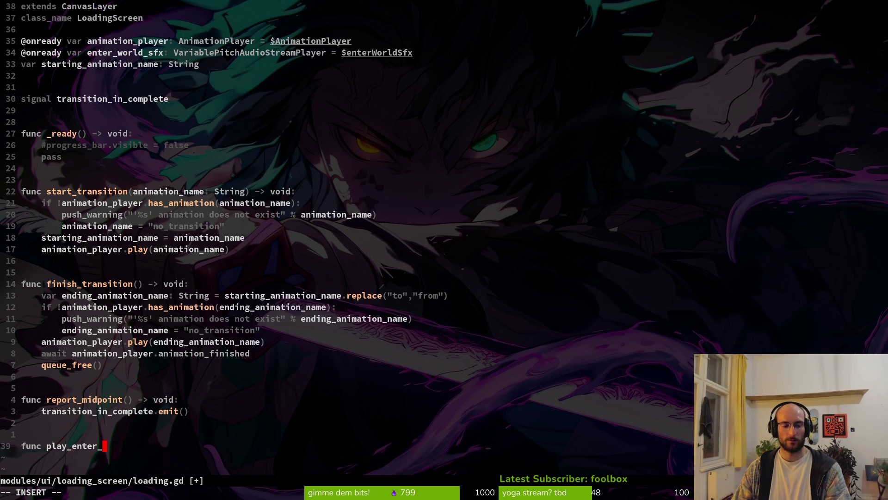
{"action": "type", "text": "world_sfx"}
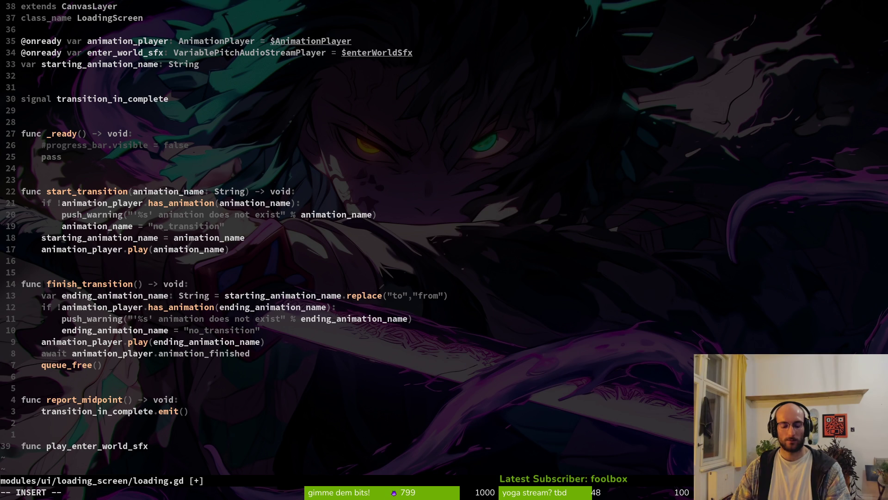
{"action": "type", "text": "("}
{"action": "type", "text": ")"}
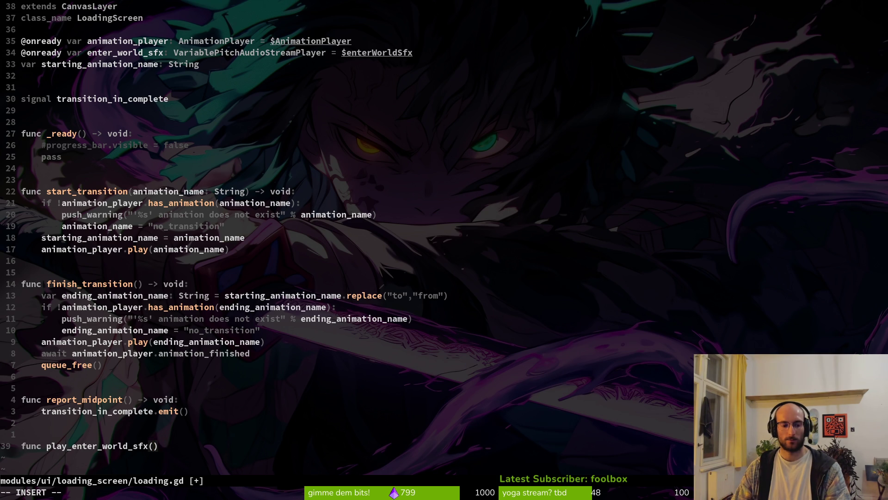
{"action": "type", "text": " -"}
{"action": "type", "text": "> "}
{"action": "type", "text": "void:"}
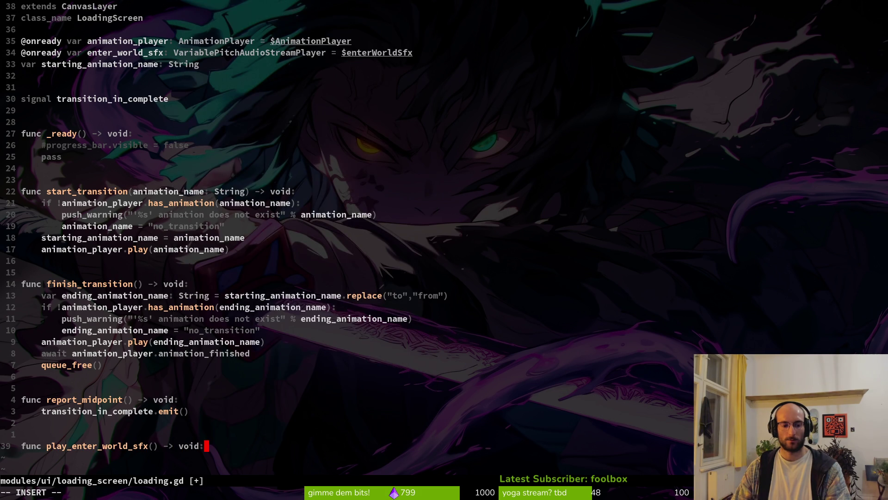
Give the function the body enter_world_sfx.play() and save loading.gd
{"action": "key", "text": "Return"}
{"action": "key", "text": "Tab"}
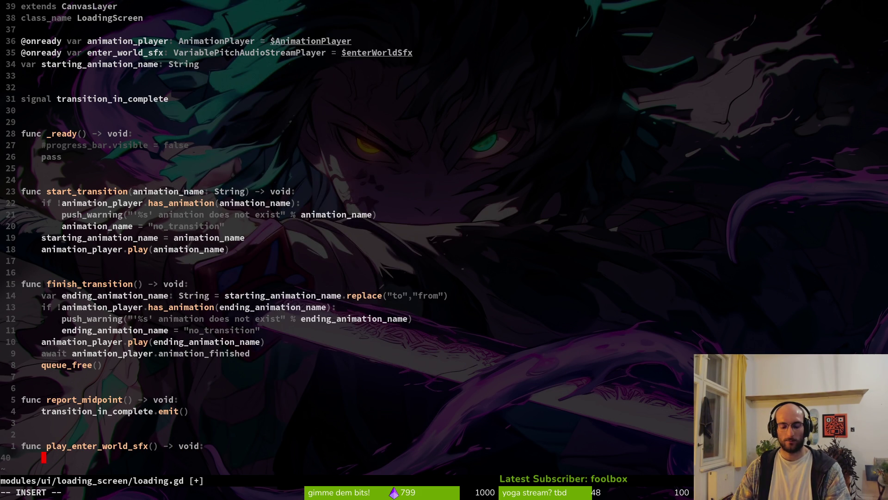
{"action": "type", "text": "entesf"}
{"action": "key", "text": "Tab"}
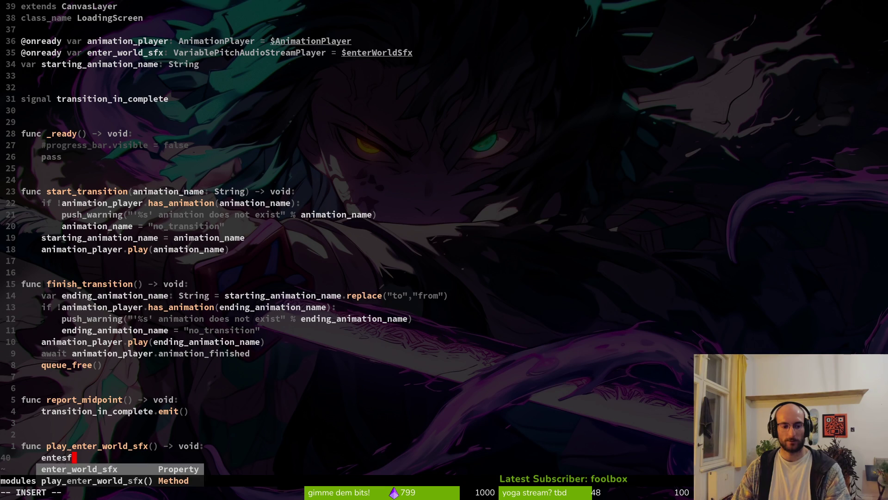
{"action": "type", "text": ".pla"}
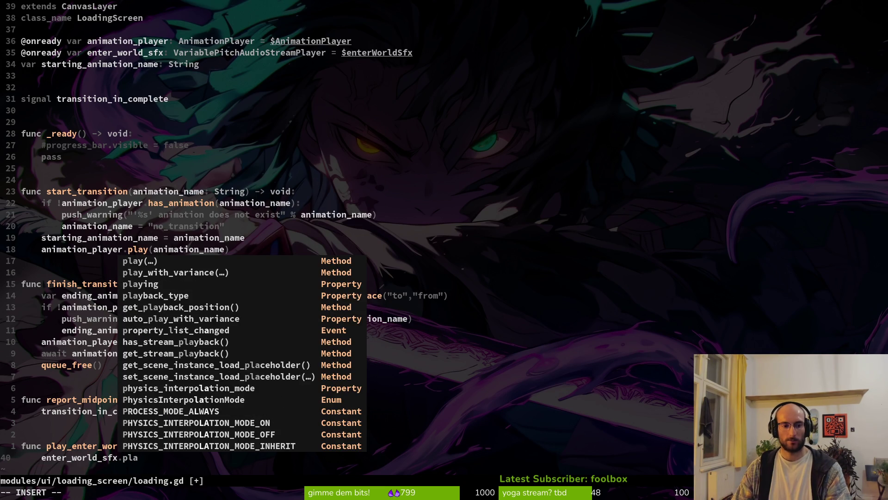
{"action": "key", "text": "Tab"}
{"action": "key", "text": "Return"}
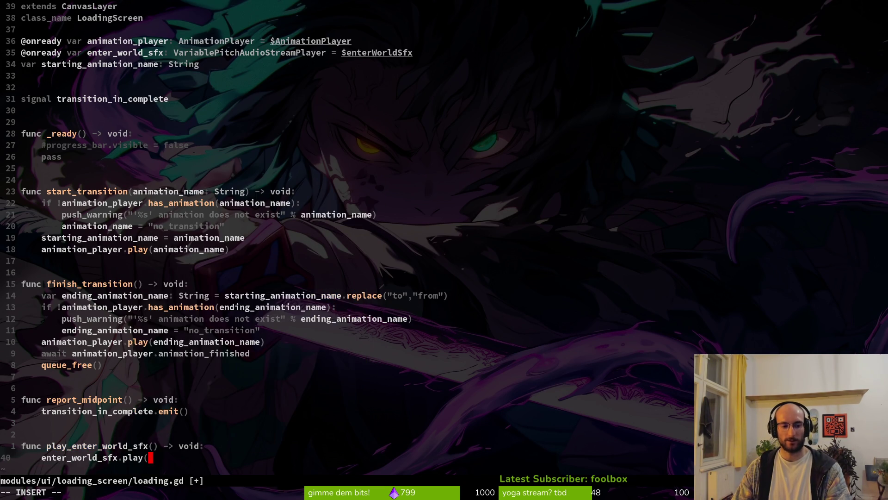
{"action": "type", "text": ")"}
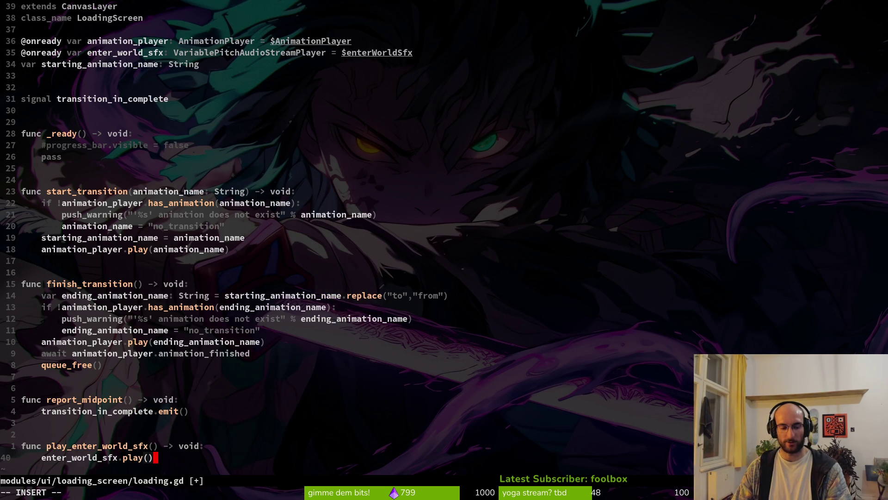
{"action": "key", "text": "Escape"}
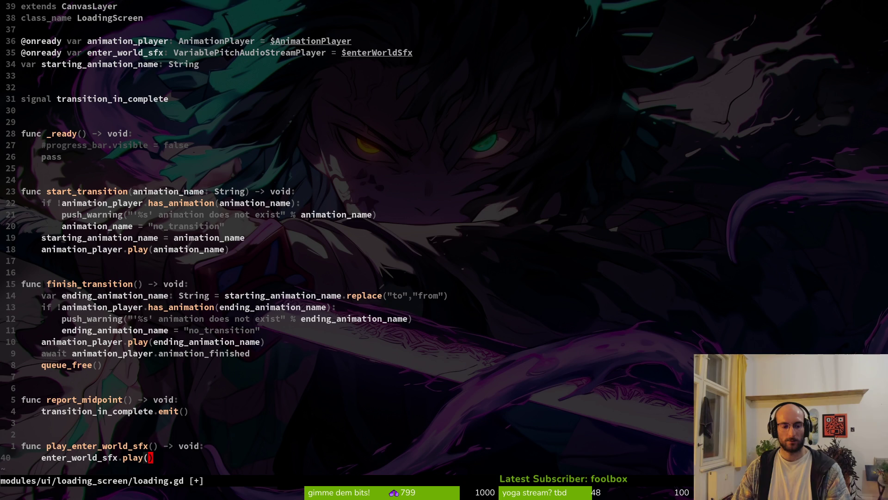
{"action": "type", "text": ":w"}
{"action": "key", "text": "Return"}
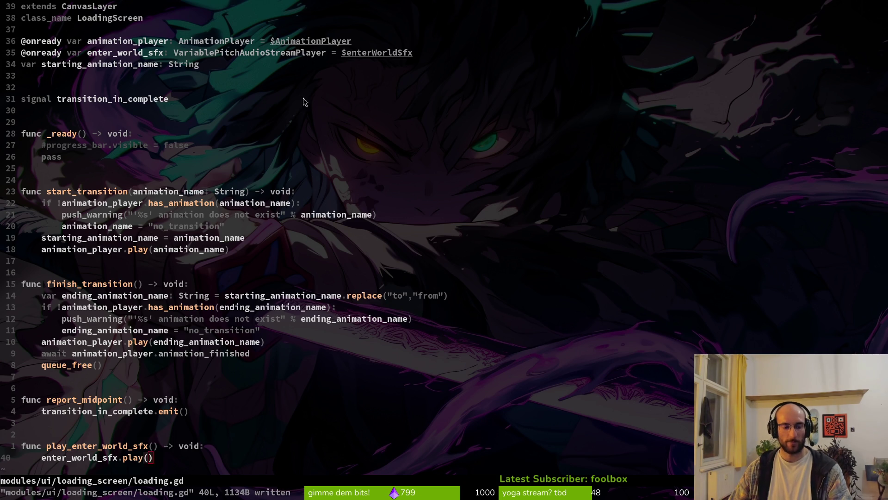
{"action": "key", "text": "alt+Tab"}
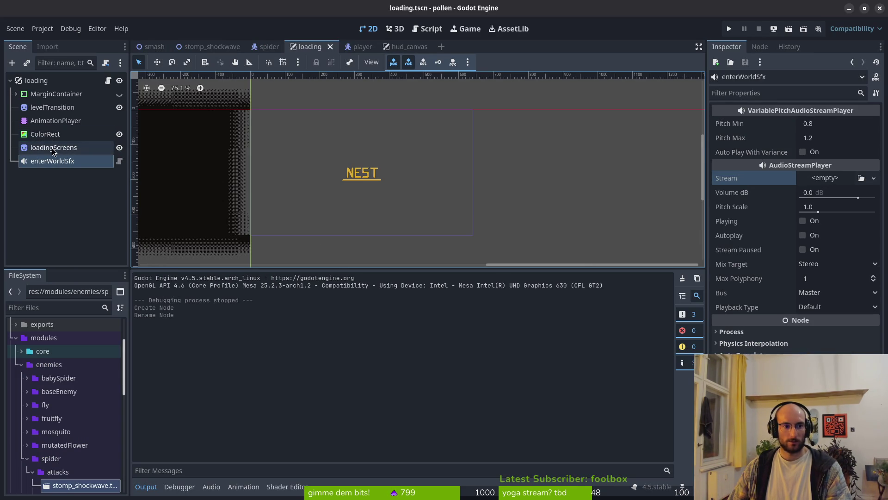
Open the loading scene's load_to_nest animation and move the playhead to about 0.73 seconds
{"action": "left_click", "coordinate": [54, 121]}
{"action": "left_click", "coordinate": [336, 279]}
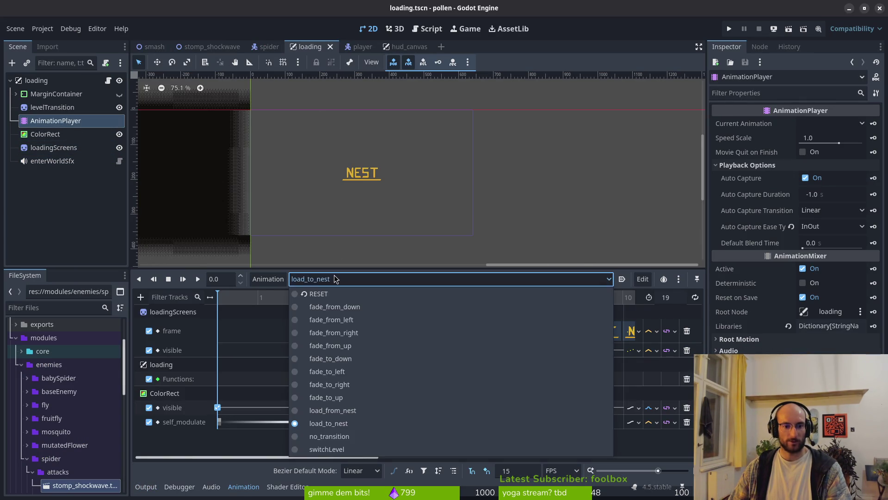
{"action": "left_click", "coordinate": [502, 304]}
{"action": "scroll", "coordinate": [436, 356], "scroll_direction": "right", "scroll_amount": 5}
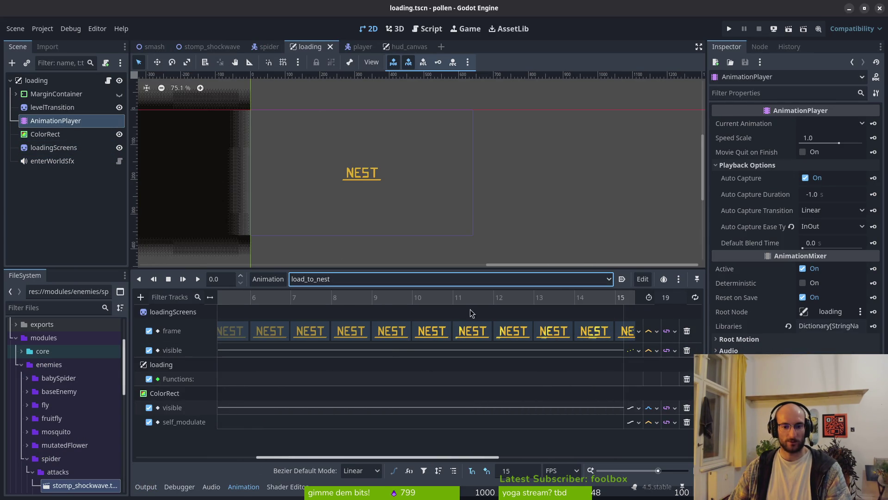
{"action": "left_click", "coordinate": [453, 306]}
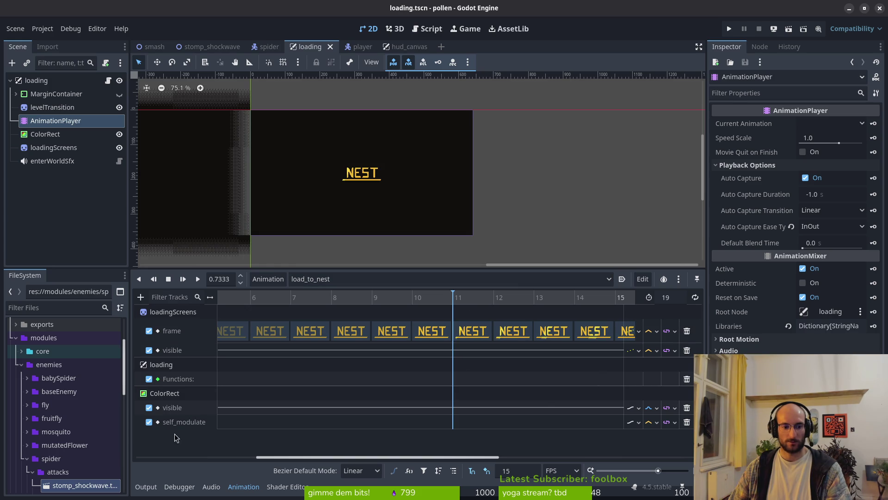
Add a Call Method track targeting the loading node and delete the duplicate Functions track
{"action": "left_click", "coordinate": [141, 297]}
{"action": "left_click", "coordinate": [189, 377]}
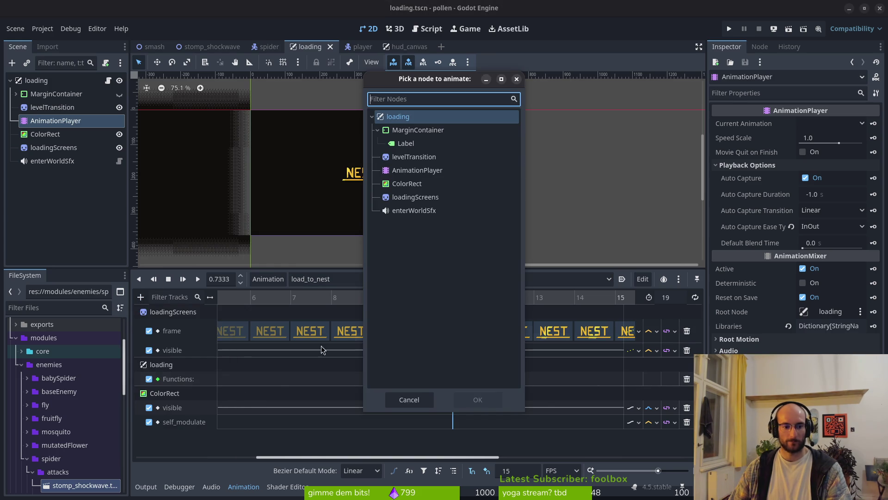
{"action": "left_click", "coordinate": [428, 118]}
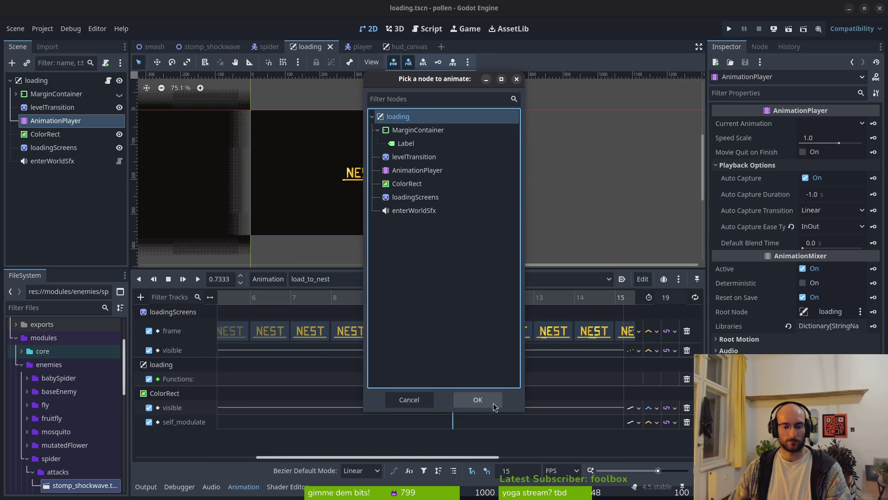
{"action": "left_click", "coordinate": [478, 399]}
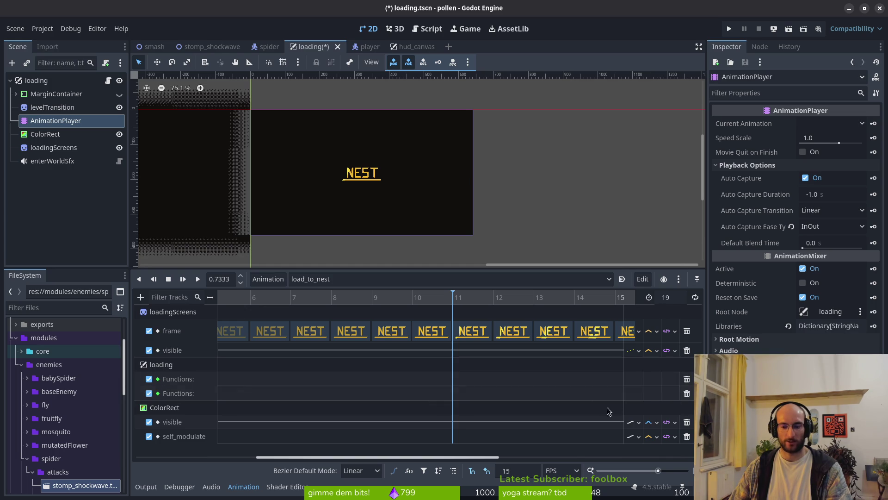
{"action": "scroll", "coordinate": [584, 400], "scroll_direction": "right", "scroll_amount": 5}
{"action": "left_click", "coordinate": [685, 399]}
{"action": "left_click", "coordinate": [685, 397]}
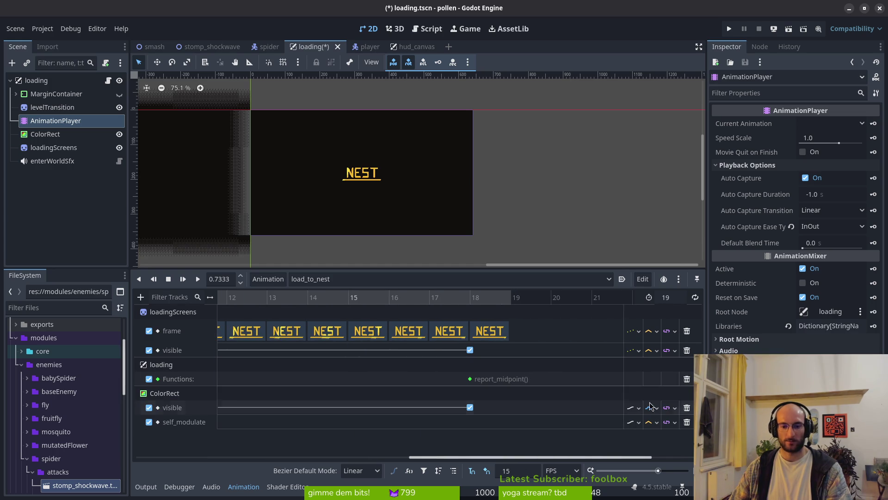
{"action": "scroll", "coordinate": [330, 394], "scroll_direction": "left", "scroll_amount": 3}
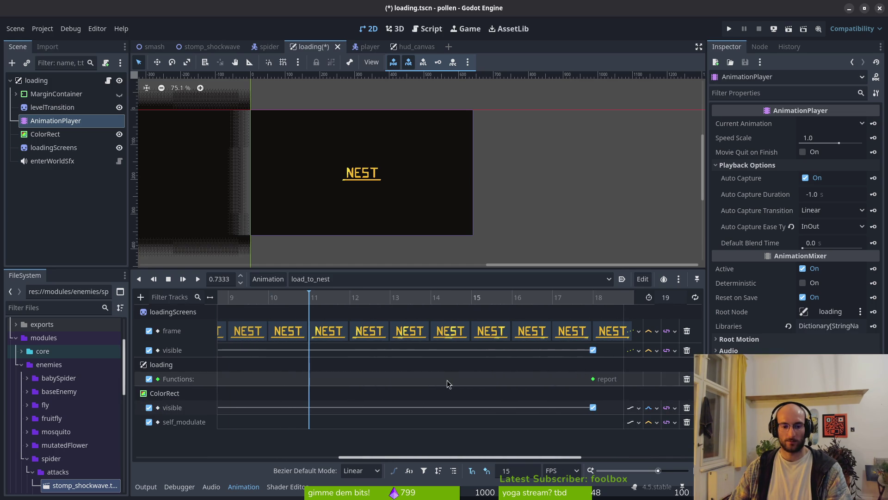
Insert a method key at the playhead calling play_enter_world_sfx() and save loading.tscn
{"action": "right_click", "coordinate": [311, 381]}
{"action": "left_click", "coordinate": [324, 384]}
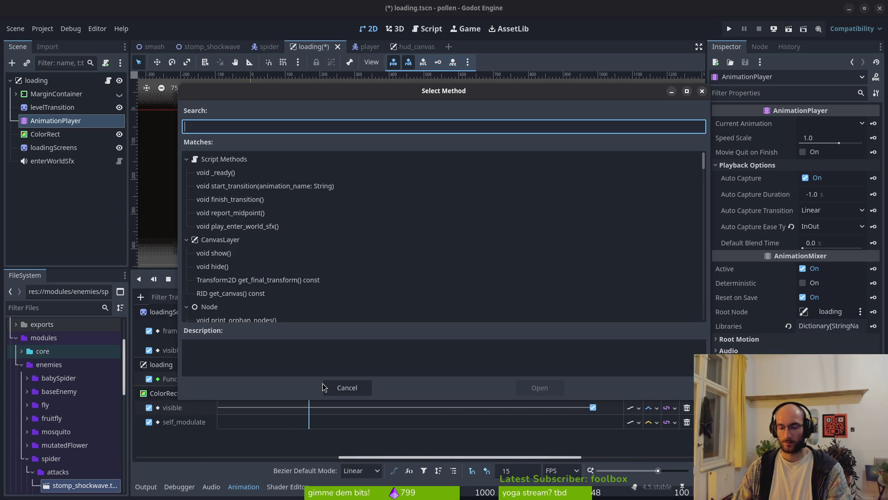
{"action": "type", "text": "pla"}
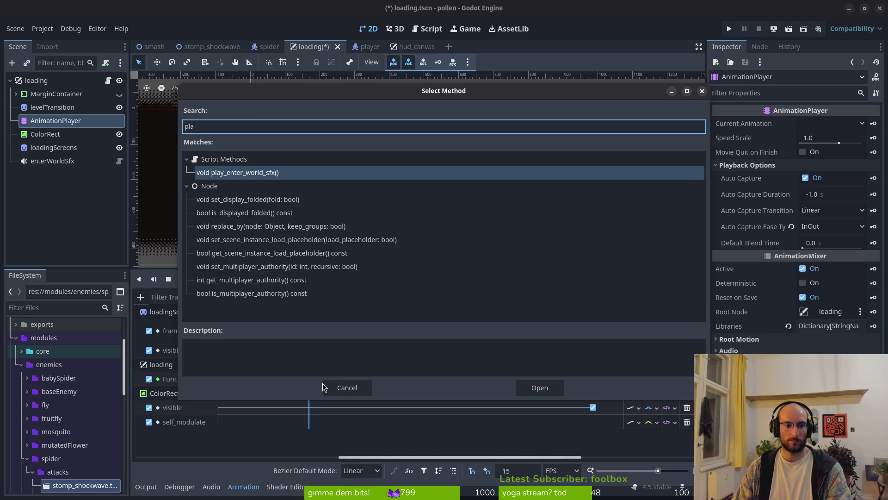
{"action": "key", "text": "Return"}
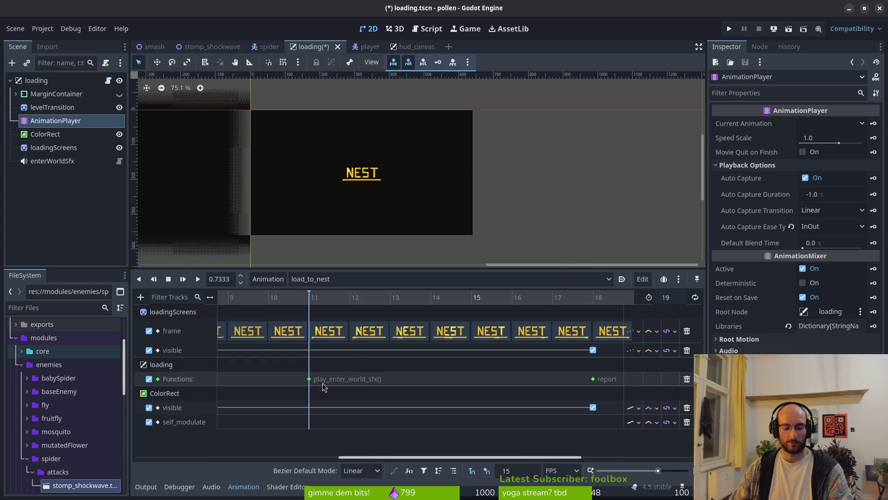
{"action": "key", "text": "ctrl+s"}
{"action": "key", "text": "alt+Tab"}
{"action": "key", "text": "alt+Tab"}
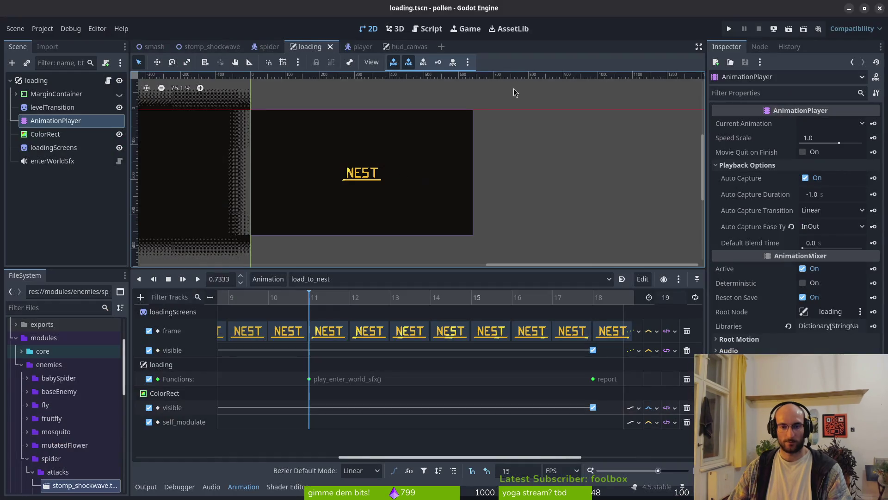
{"action": "key", "text": "alt+Tab"}
{"action": "key", "text": "alt+Tab"}
Open Files and browse to pollinate-or-die/assets/audio/sfx/ui
{"action": "key", "text": "super"}
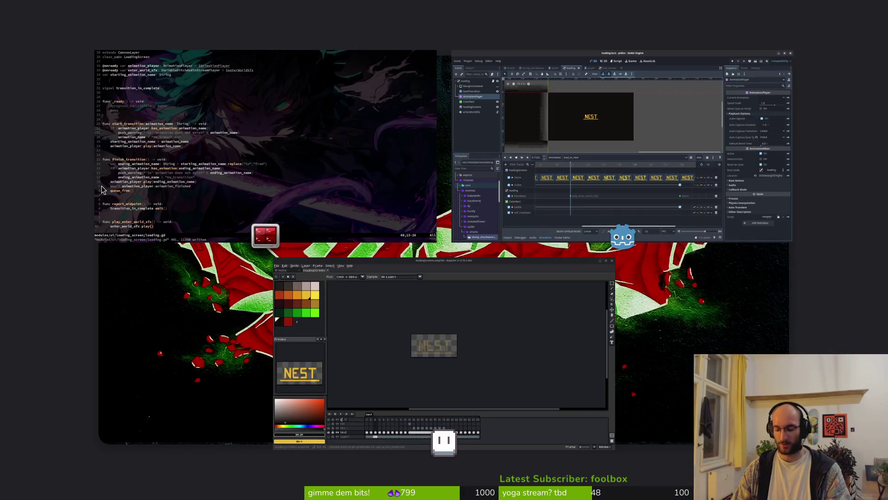
{"action": "key", "text": "super"}
{"action": "key", "text": "super+e"}
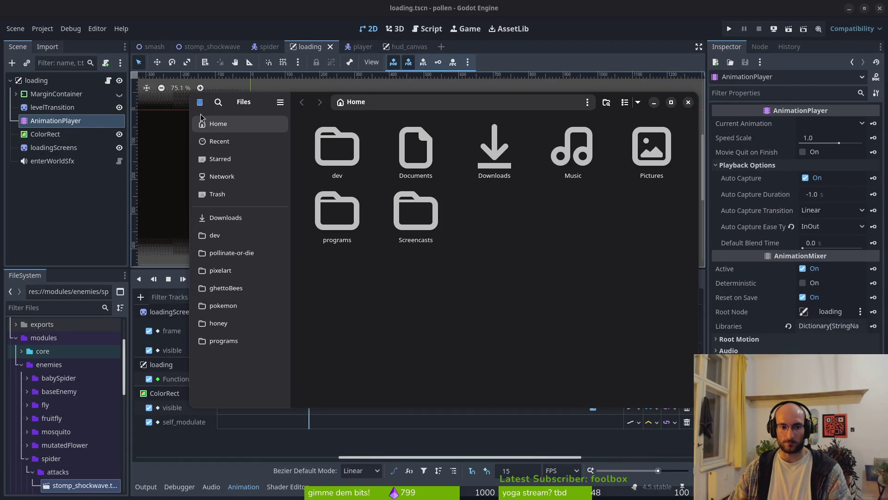
{"action": "left_click", "coordinate": [231, 253]}
{"action": "double_click", "coordinate": [416, 147]}
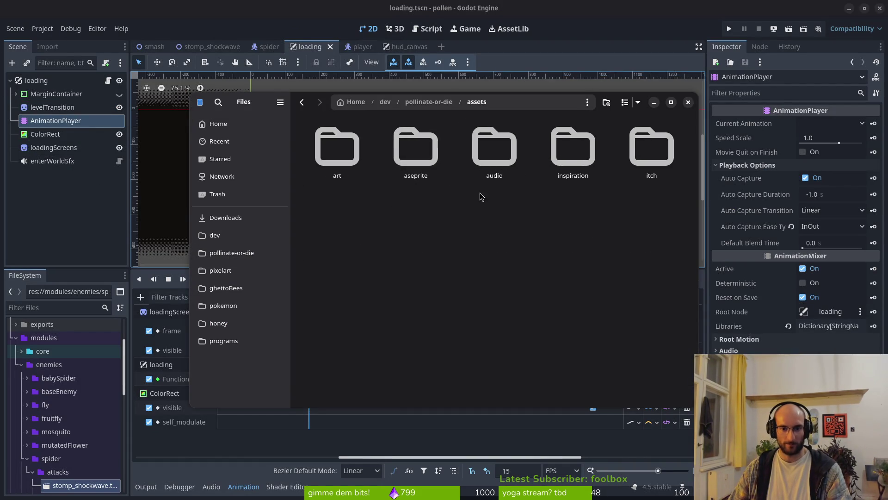
{"action": "double_click", "coordinate": [485, 147]}
{"action": "double_click", "coordinate": [485, 148]}
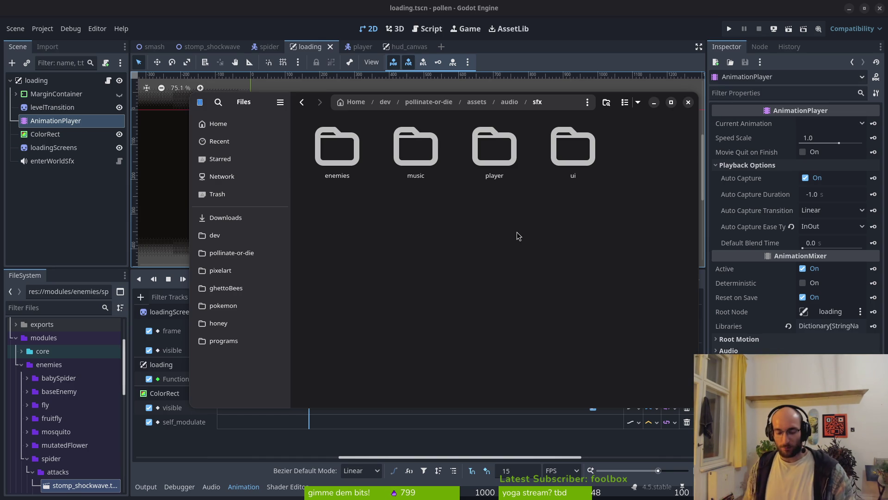
{"action": "double_click", "coordinate": [551, 169]}
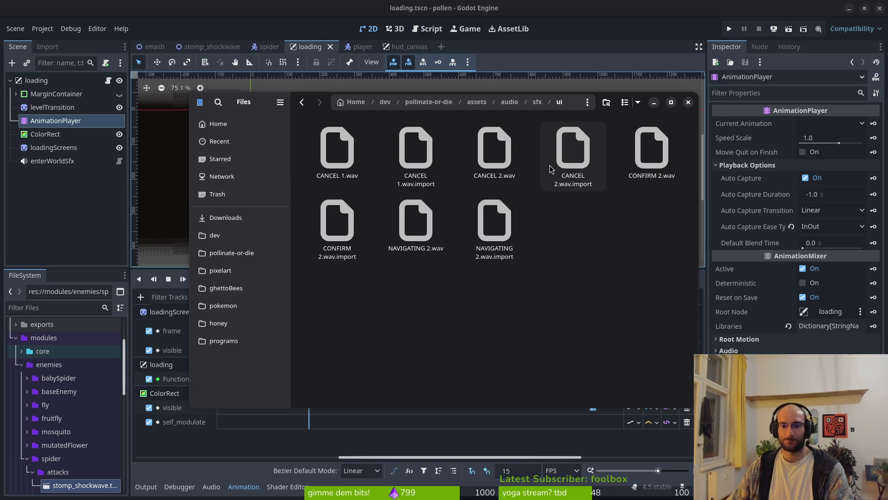
Read CONFIRM 2.wav.import in the text editor, then play CONFIRM 2.wav
{"action": "left_click", "coordinate": [332, 235]}
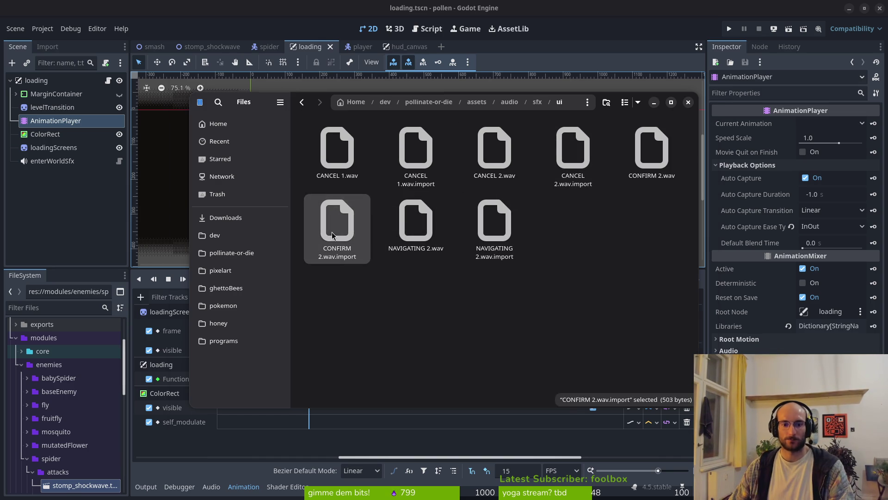
{"action": "double_click", "coordinate": [332, 235]}
{"action": "left_click", "coordinate": [706, 103]}
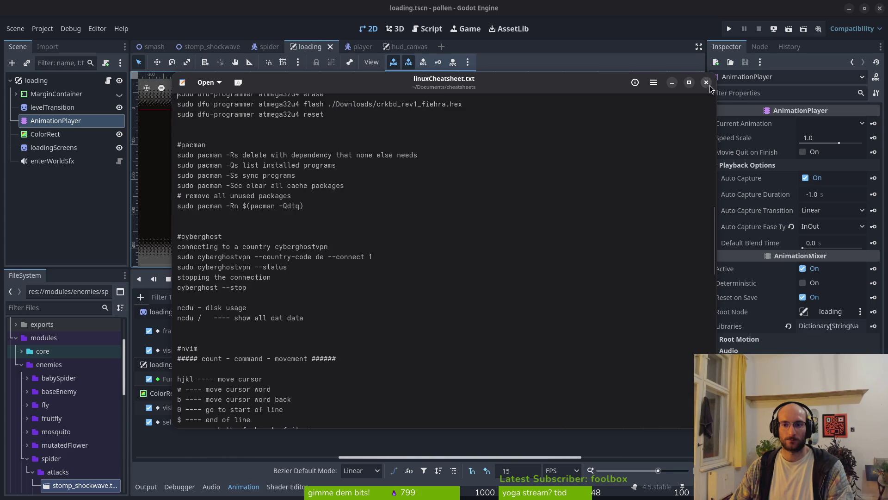
{"action": "left_click", "coordinate": [706, 83]}
{"action": "double_click", "coordinate": [636, 158]}
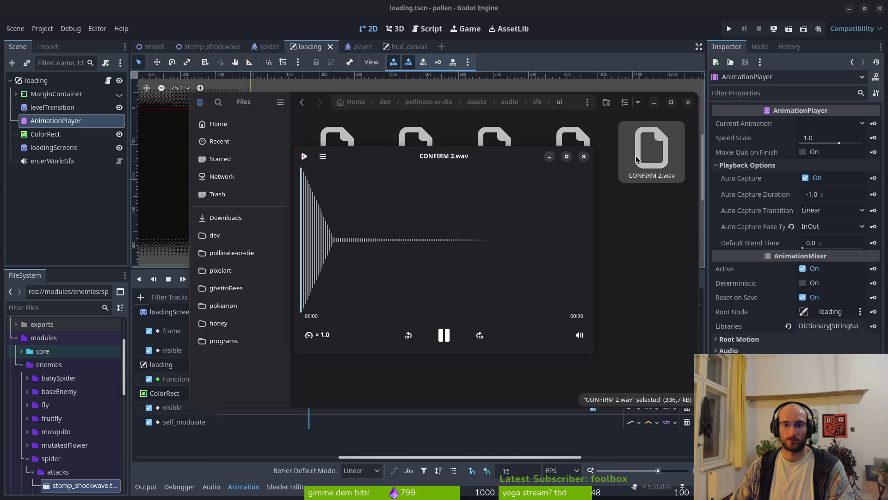
{"action": "left_click", "coordinate": [583, 156]}
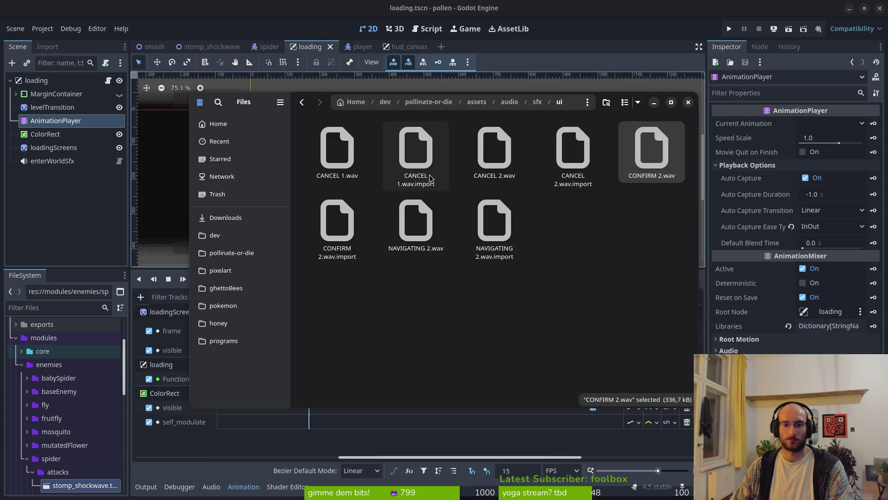
Go back to the sfx folder and switch to the Downloads folder
{"action": "key", "text": "alt+Left"}
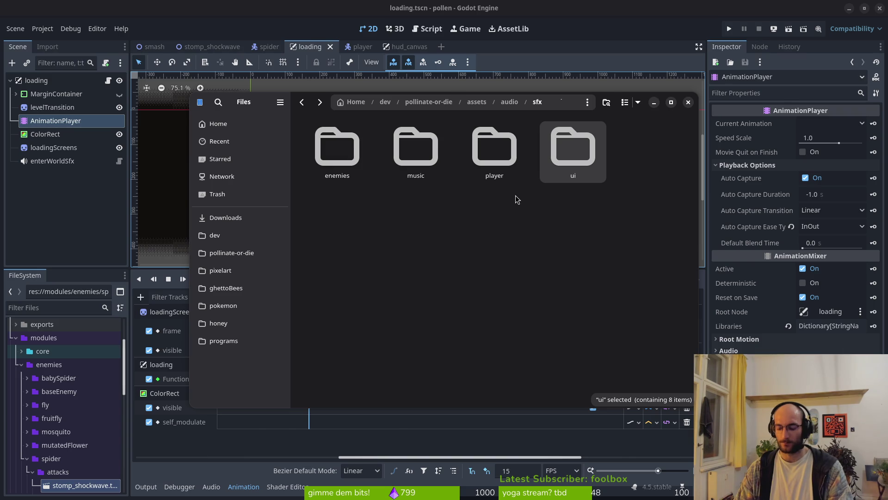
{"action": "key", "text": "super"}
{"action": "key", "text": "super"}
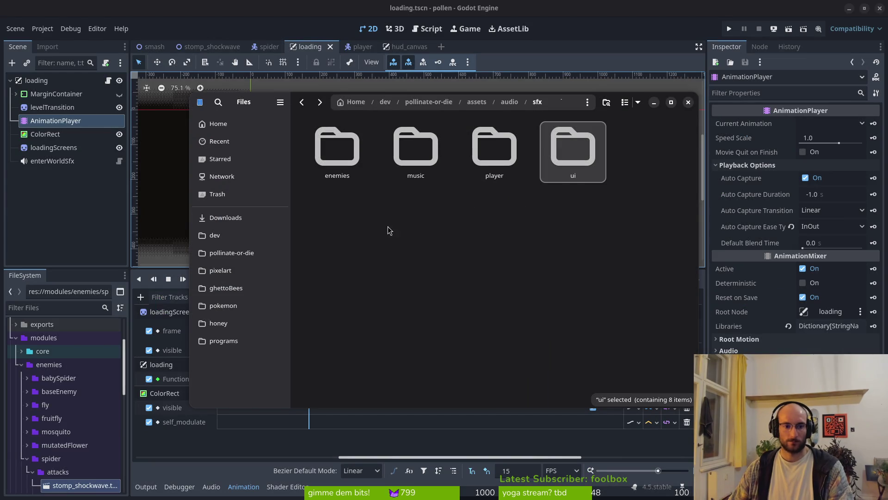
{"action": "left_click", "coordinate": [225, 217]}
Preview CONFIRM 4.wav and CONFIRM 3.wav in the Downloads Transfer folder
{"action": "double_click", "coordinate": [393, 148]}
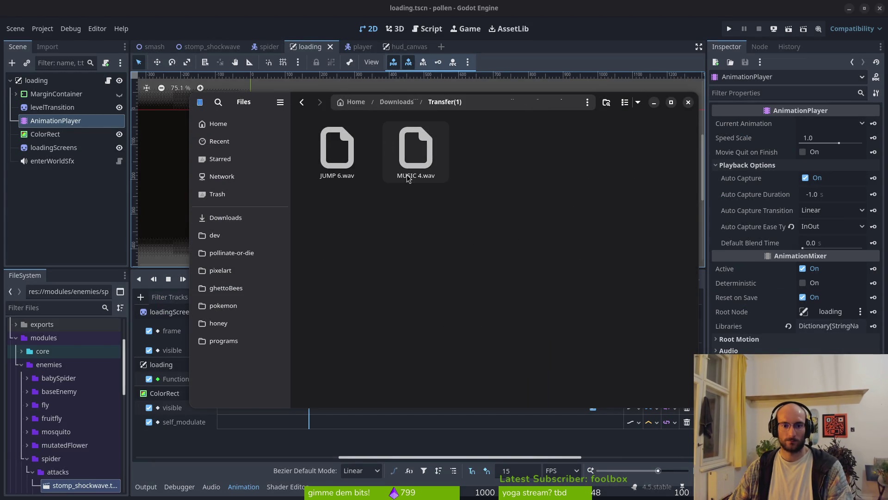
{"action": "key", "text": "alt+Left"}
{"action": "double_click", "coordinate": [328, 151]}
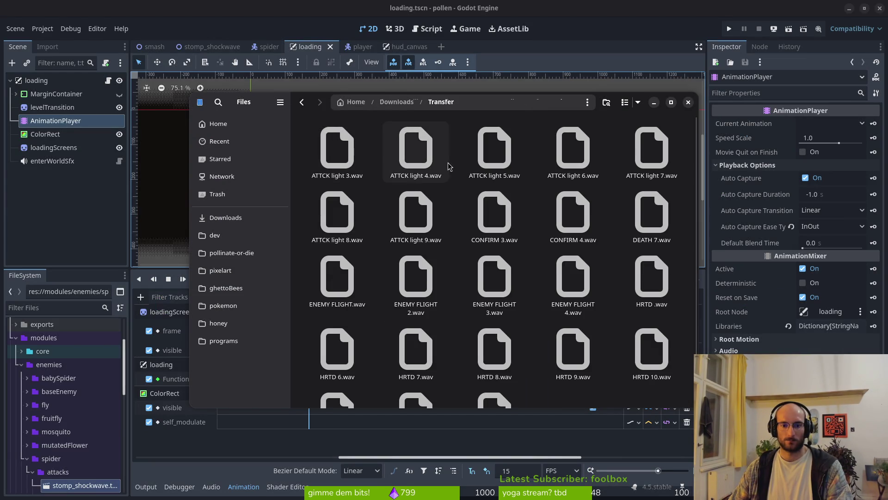
{"action": "left_click", "coordinate": [570, 223]}
{"action": "key", "text": "space"}
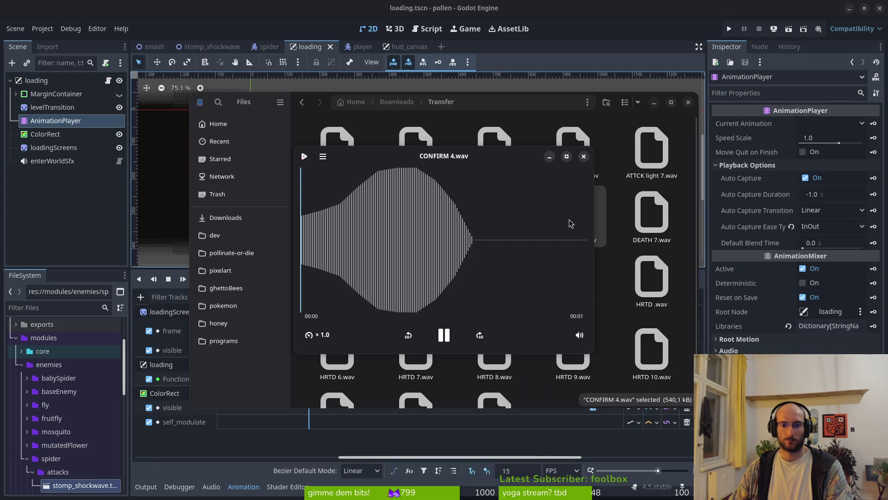
{"action": "key", "text": "space"}
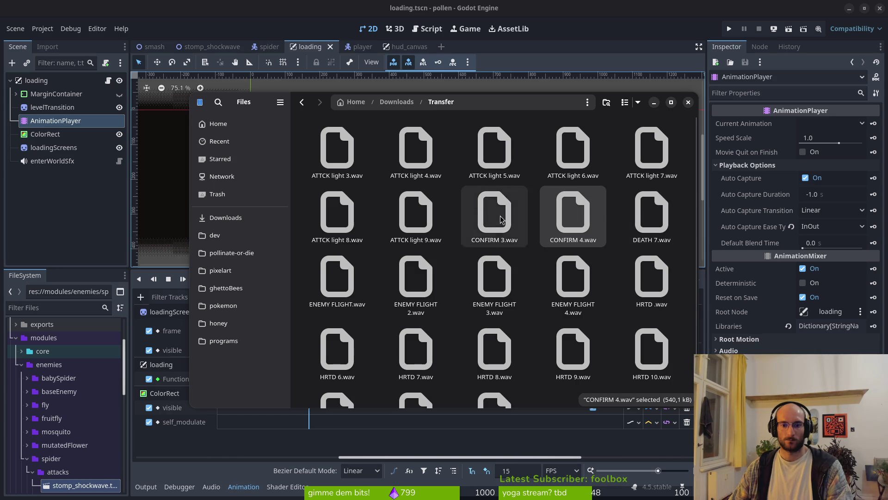
{"action": "left_click", "coordinate": [511, 211]}
{"action": "key", "text": "space"}
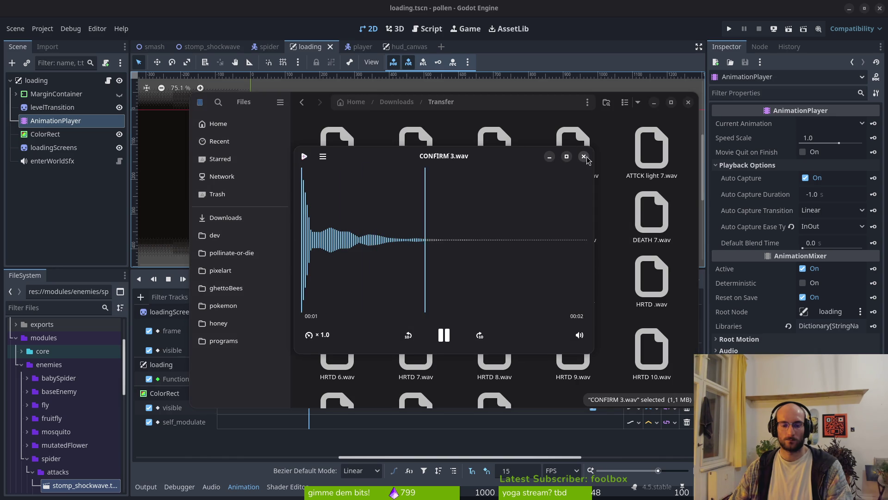
{"action": "left_click", "coordinate": [584, 156]}
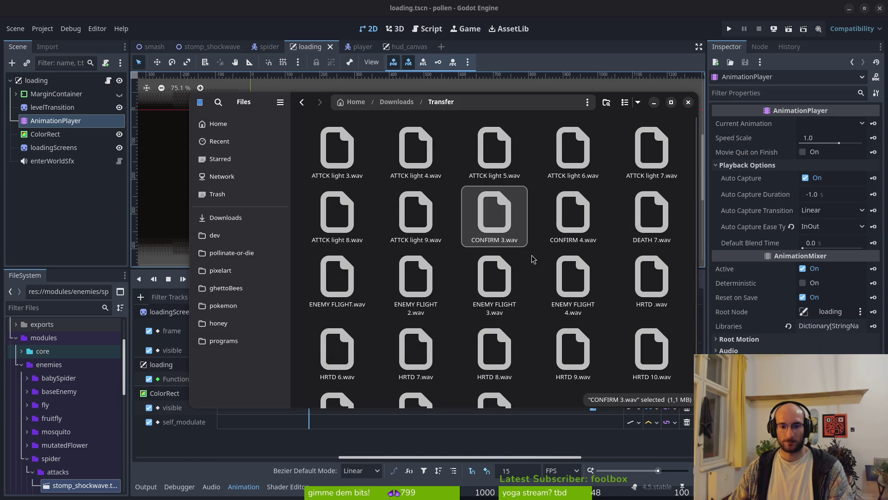
Place a copy of CONFIRM 3.wav in pollinate-or-die/assets/audio/sfx/ui
{"action": "left_click", "coordinate": [227, 252]}
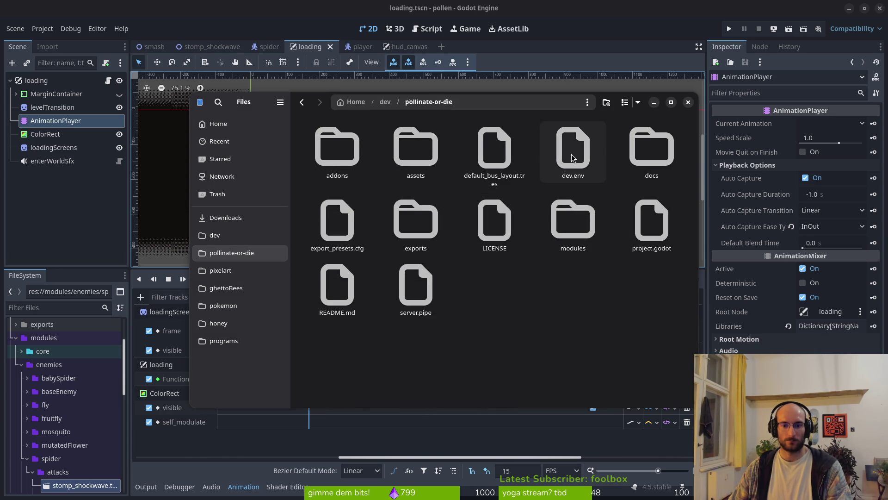
{"action": "double_click", "coordinate": [416, 148]}
{"action": "double_click", "coordinate": [495, 153]}
{"action": "double_click", "coordinate": [495, 148]}
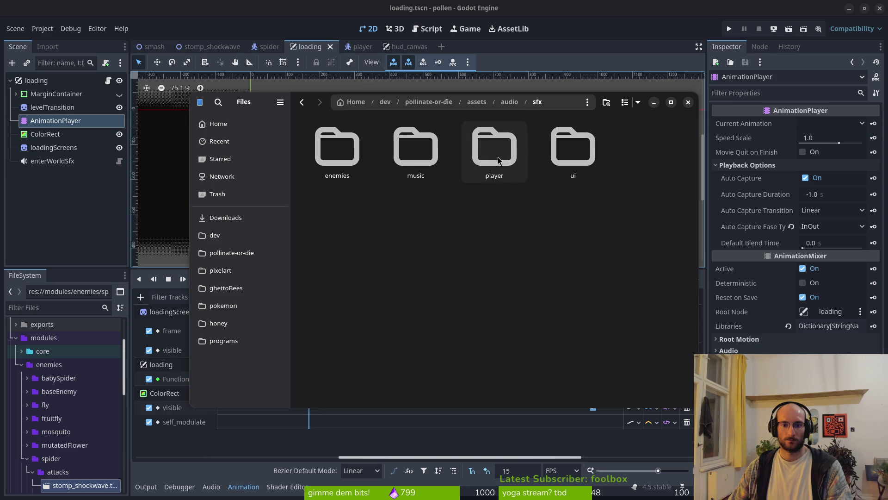
{"action": "double_click", "coordinate": [573, 149]}
{"action": "left_click", "coordinate": [430, 249]}
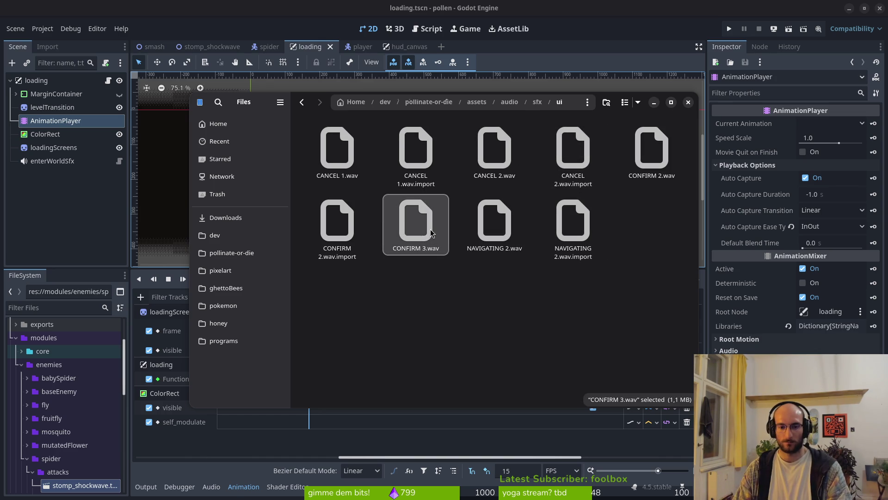
Rename the copied CONFIRM 3.wav to enterWorld.wav
{"action": "key", "text": "F2"}
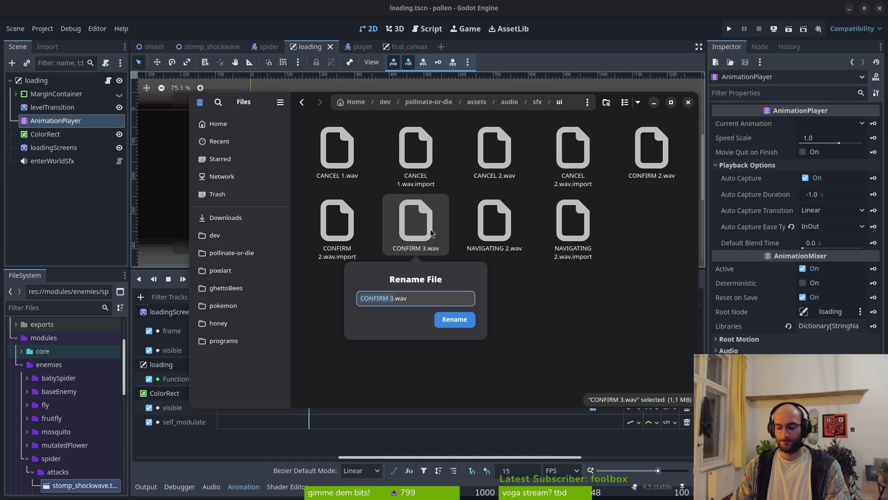
{"action": "type", "text": "enterWorl"}
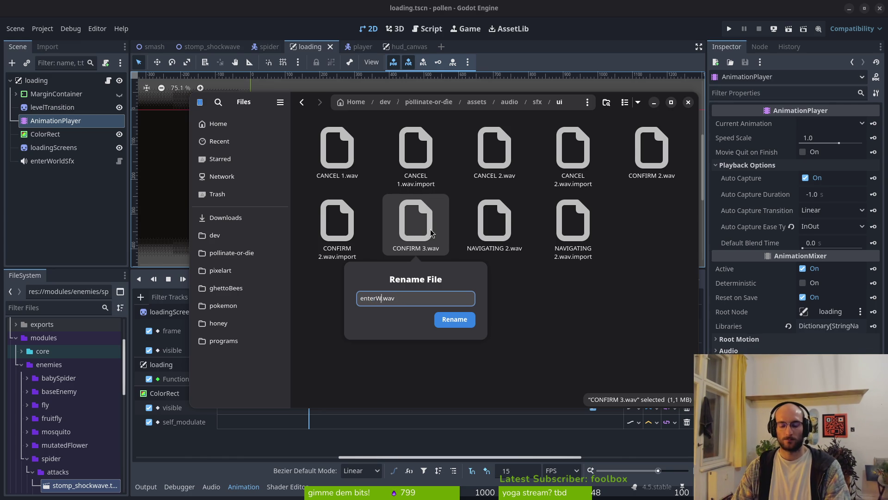
{"action": "type", "text": "d"}
{"action": "key", "text": "Return"}
{"action": "left_click", "coordinate": [495, 321]}
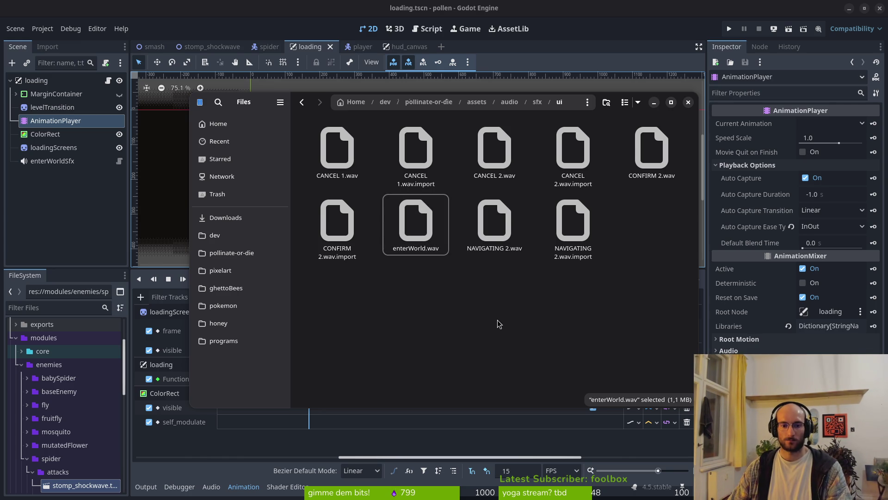
{"action": "key", "text": "ctrl+s"}
{"action": "key", "text": "Escape"}
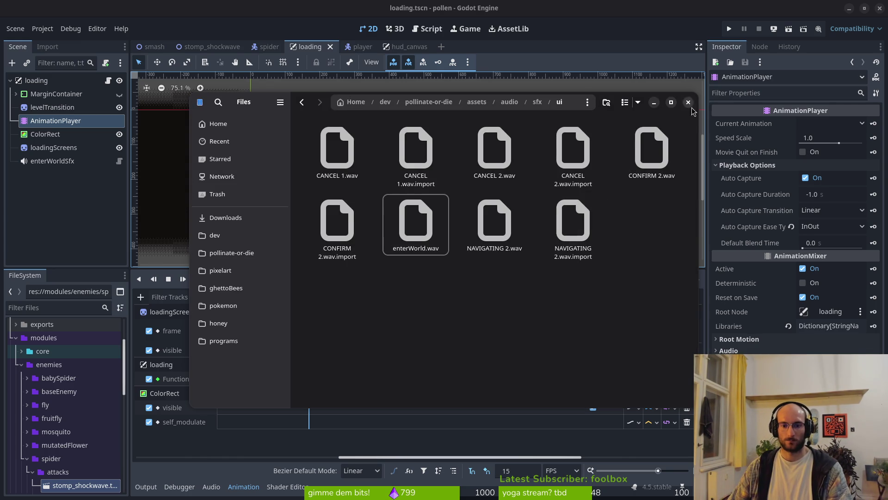
Set the enterWorldSfx node's Stream to enterWorld.wav using Quick Load
{"action": "left_click", "coordinate": [688, 101]}
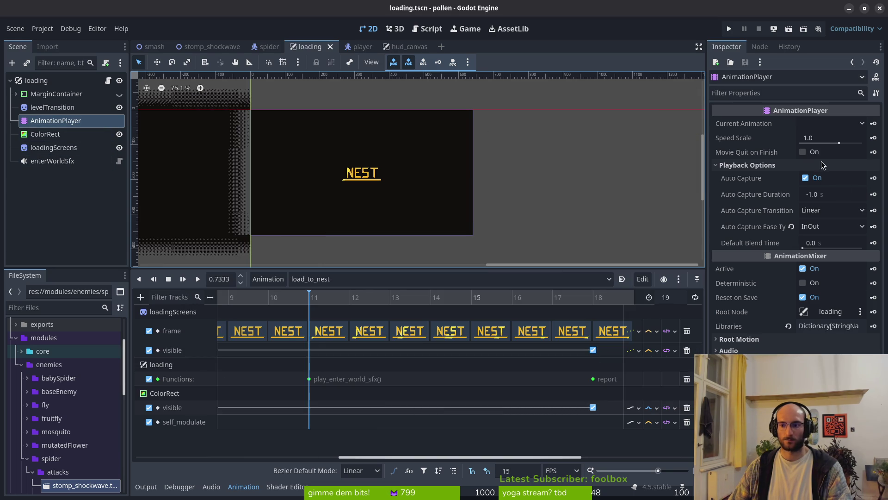
{"action": "left_click", "coordinate": [92, 161]}
{"action": "left_click", "coordinate": [828, 182]}
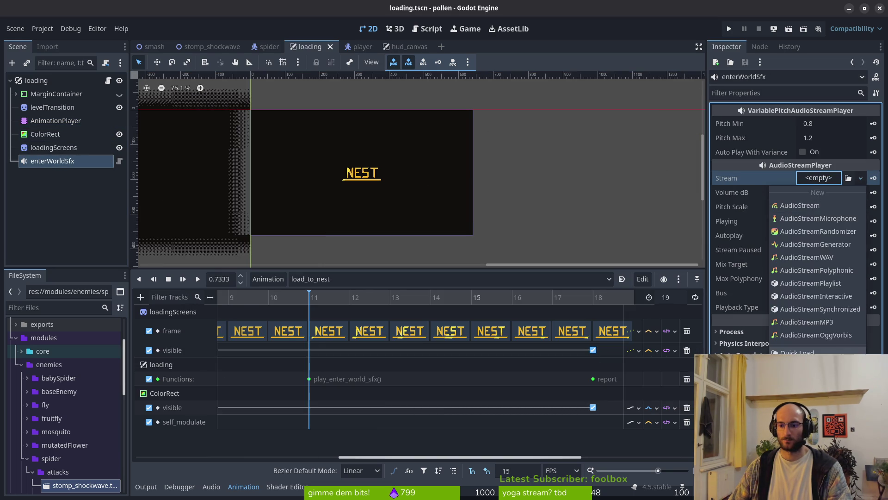
{"action": "left_click", "coordinate": [814, 352]}
{"action": "type", "text": "ente"}
{"action": "key", "text": "Return"}
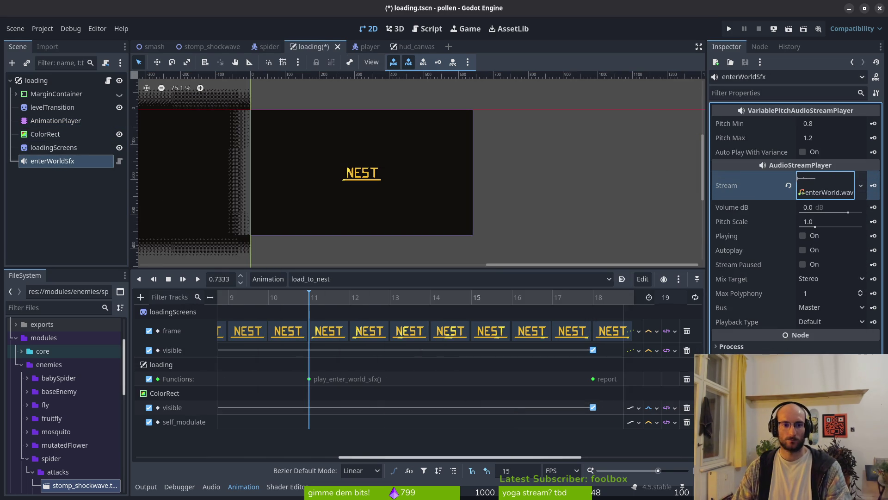
Show the Import panel and expand the assets folder in FileSystem, collapsing enemies and modules
{"action": "left_click", "coordinate": [48, 46]}
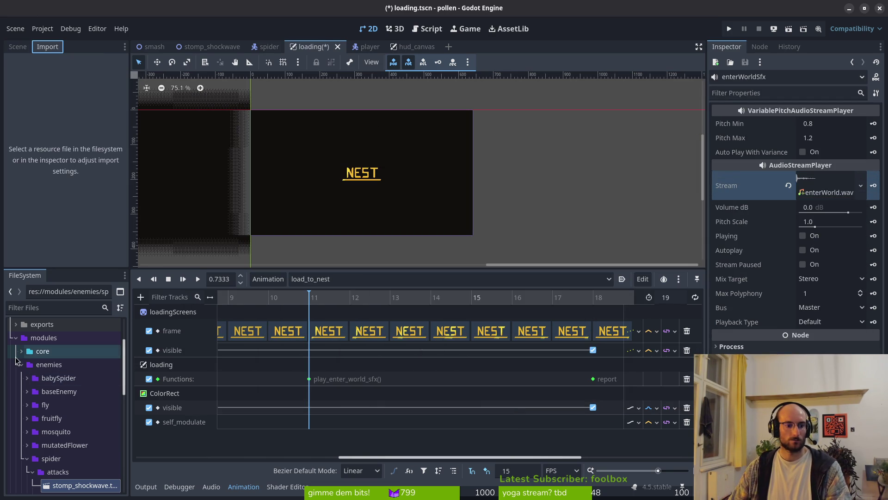
{"action": "left_click", "coordinate": [20, 364]}
{"action": "left_click", "coordinate": [16, 339]}
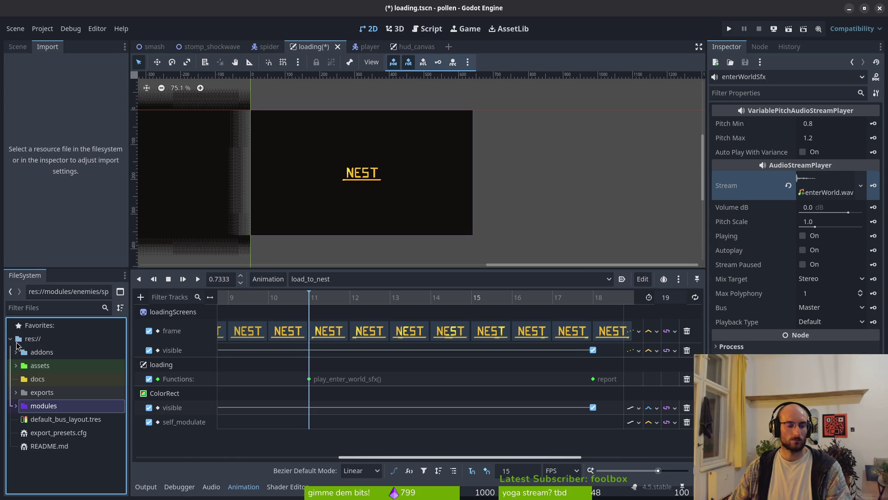
{"action": "left_click", "coordinate": [16, 365]}
Reimport assets/audio/sfx/ui/enterWorld.wav with Trim enabled and save the scene
{"action": "left_click", "coordinate": [22, 391]}
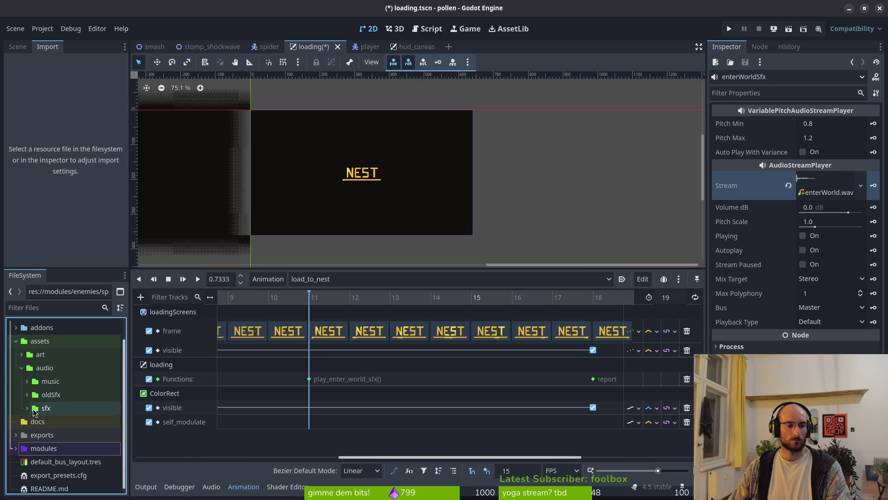
{"action": "left_click", "coordinate": [27, 432]}
{"action": "left_click", "coordinate": [32, 462]}
{"action": "scroll", "coordinate": [63, 477], "scroll_direction": "down", "scroll_amount": 3}
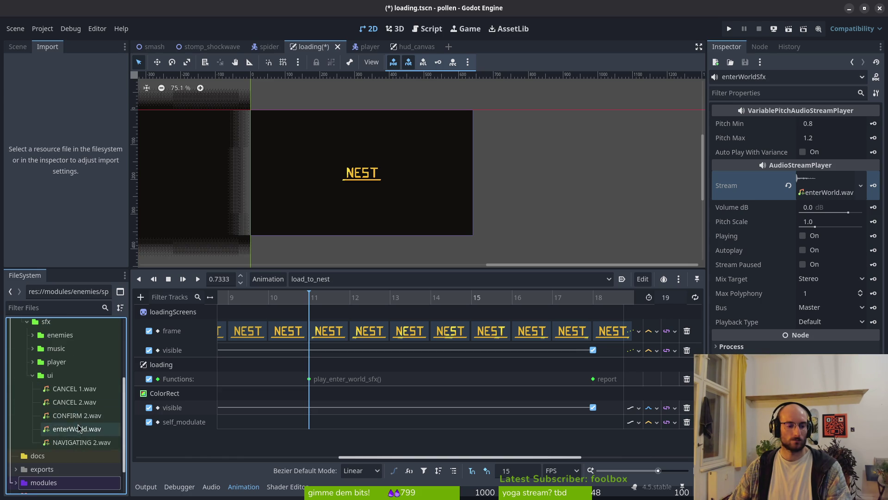
{"action": "left_click", "coordinate": [78, 428]}
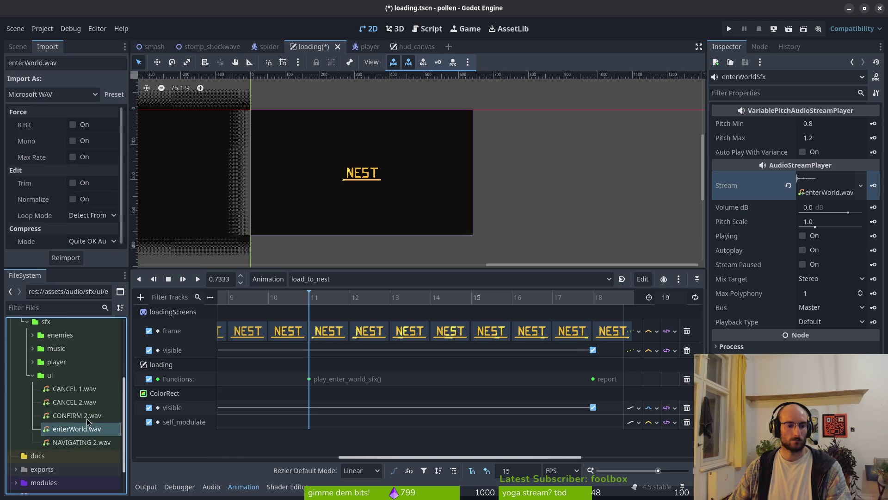
{"action": "left_click", "coordinate": [73, 182]}
{"action": "left_click", "coordinate": [66, 258]}
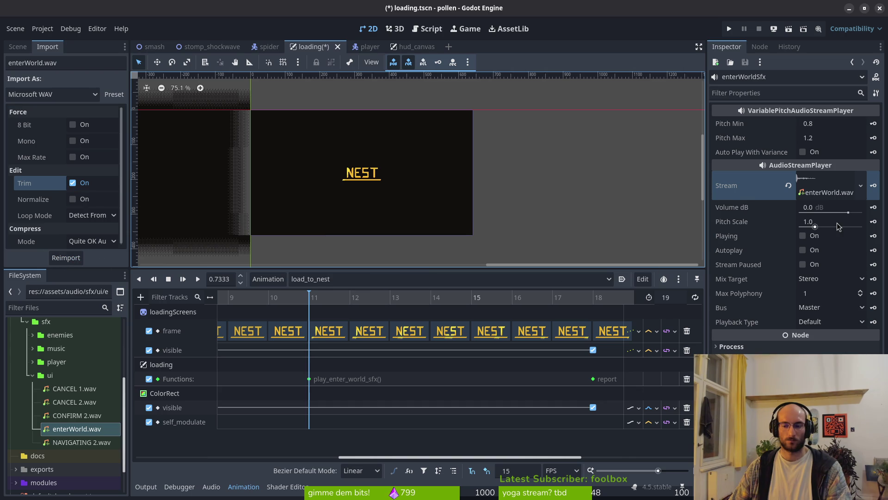
{"action": "key", "text": "ctrl+s"}
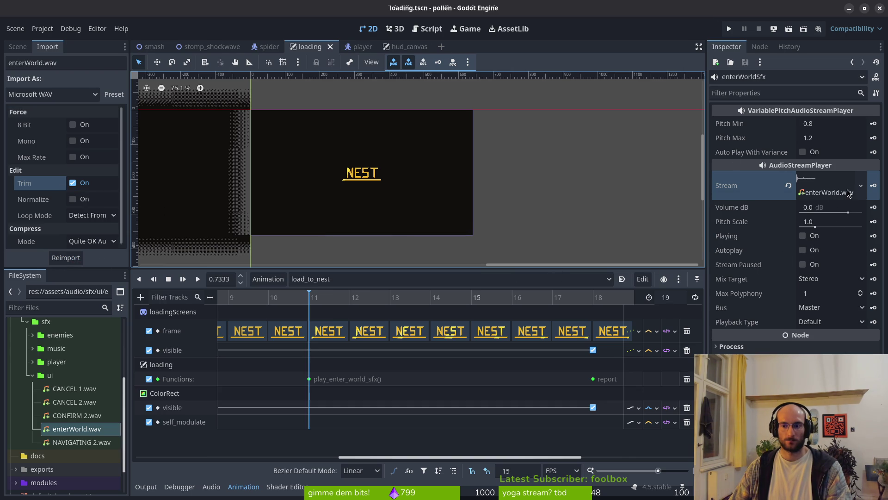
Route enterWorldSfx to the sfx bus, save, and return to the Scene tree
{"action": "left_click", "coordinate": [833, 309]}
{"action": "left_click", "coordinate": [847, 342]}
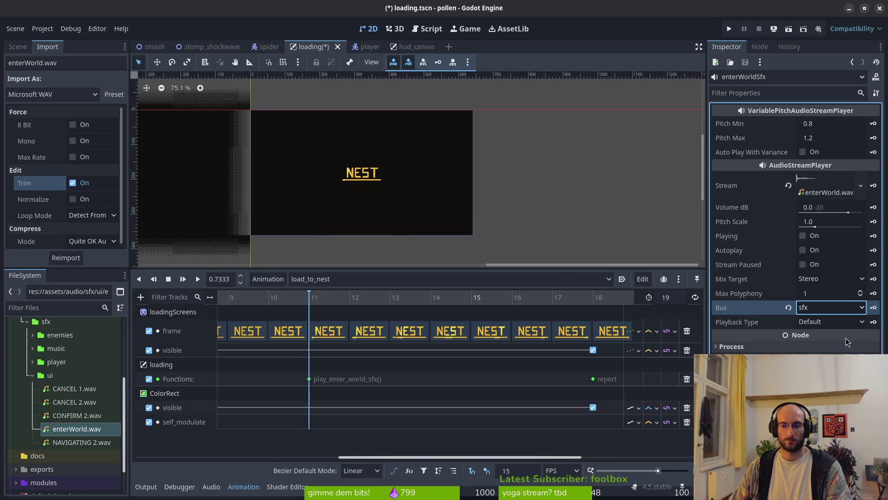
{"action": "key", "text": "ctrl+s"}
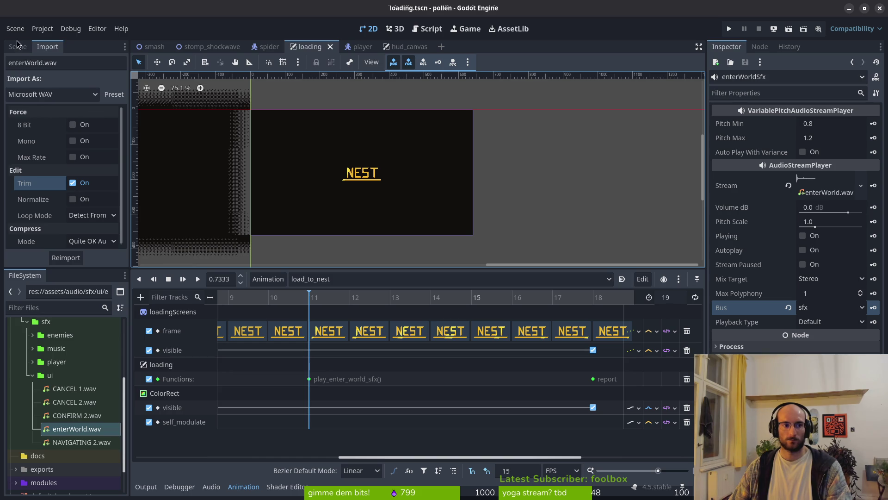
{"action": "left_click", "coordinate": [18, 46]}
Run the project, enter the level and nest to trigger the NEST loading card, then return to the editor
{"action": "left_click", "coordinate": [730, 31]}
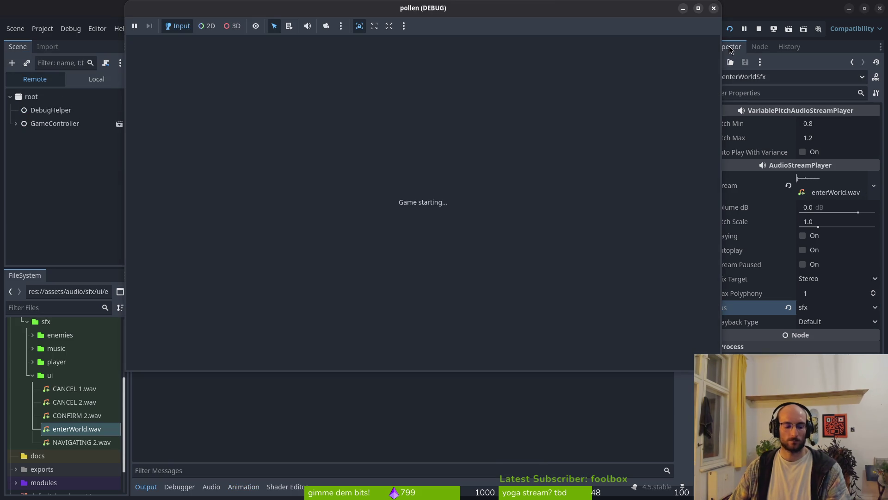
{"action": "key", "text": "Return"}
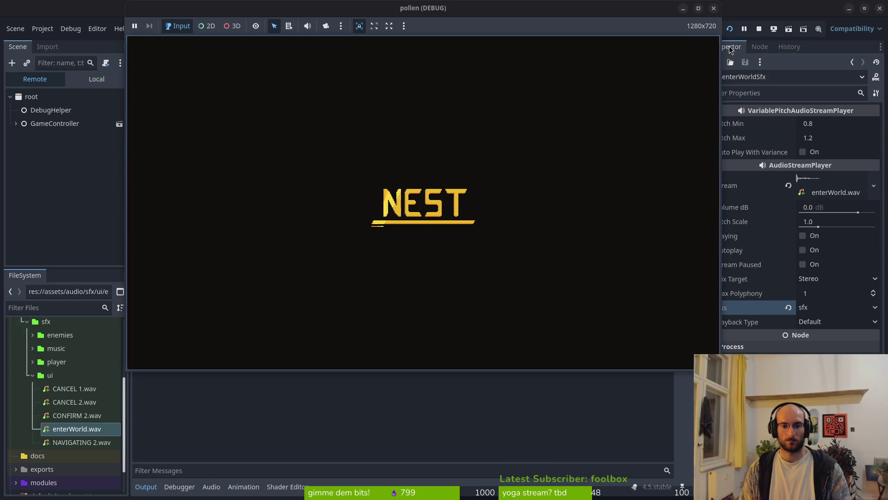
{"action": "key", "text": "Return"}
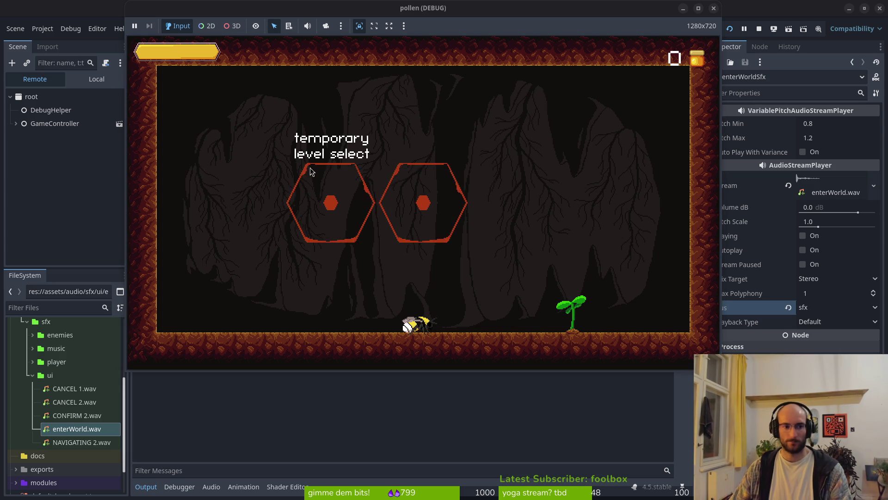
{"action": "left_click", "coordinate": [52, 143]}
Reimport enterWorld.wav with Trim turned off
{"action": "left_click", "coordinate": [75, 427]}
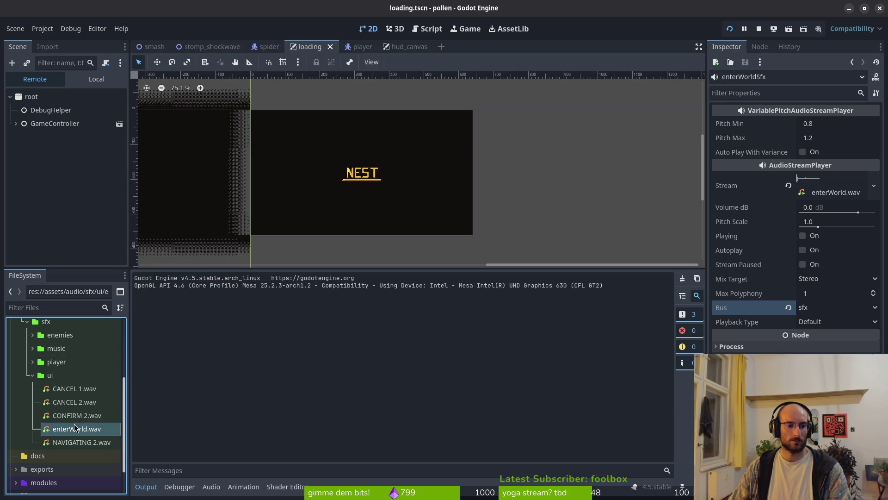
{"action": "left_click", "coordinate": [48, 48]}
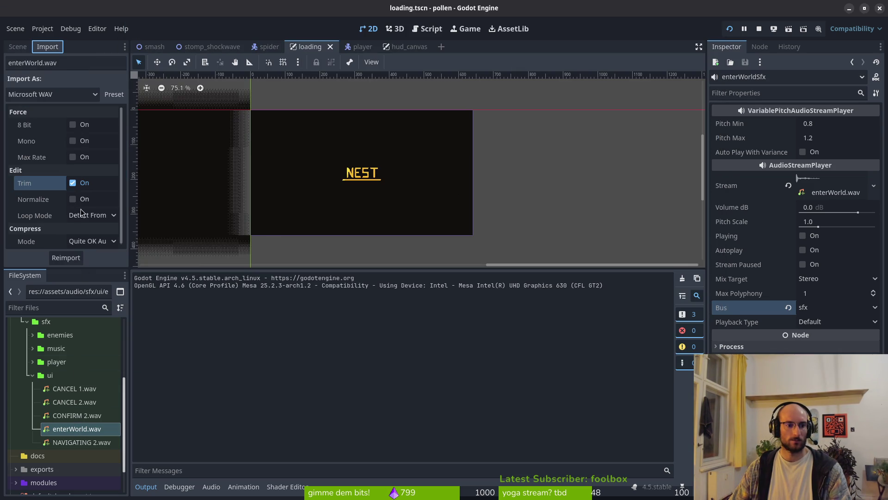
{"action": "left_click", "coordinate": [73, 182]}
{"action": "left_click", "coordinate": [66, 257]}
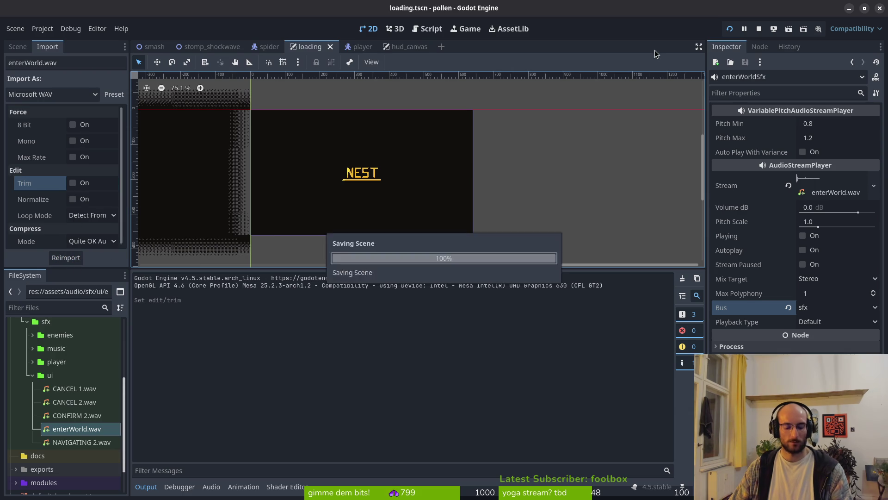
Rerun the game through to the NEST loading card, close it, and open the app overview
{"action": "left_click", "coordinate": [730, 29]}
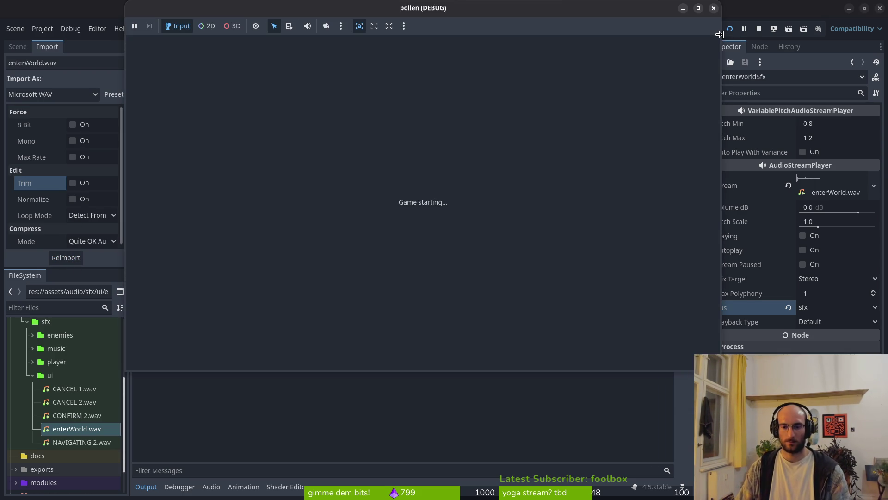
{"action": "key", "text": "Return"}
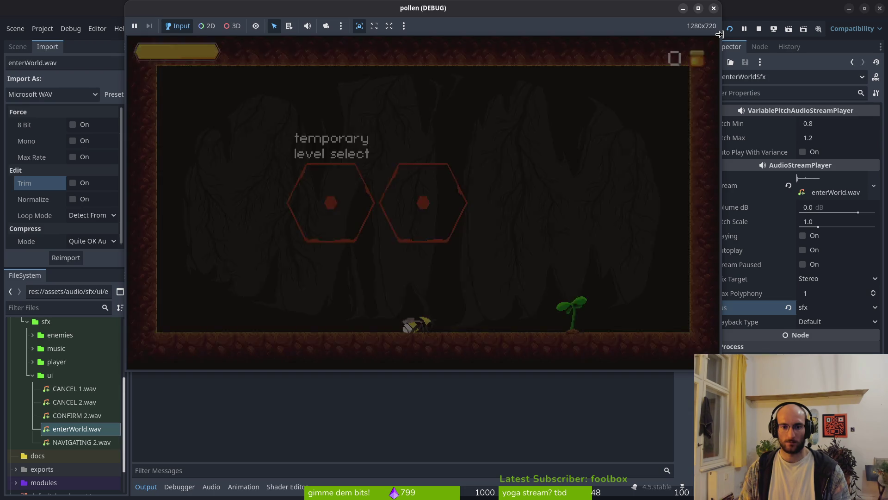
{"action": "key", "text": "Return"}
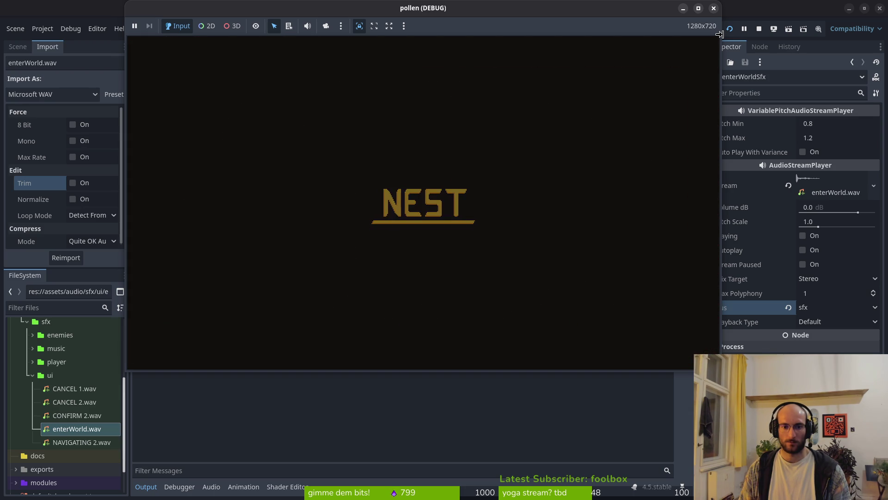
{"action": "key", "text": "Return"}
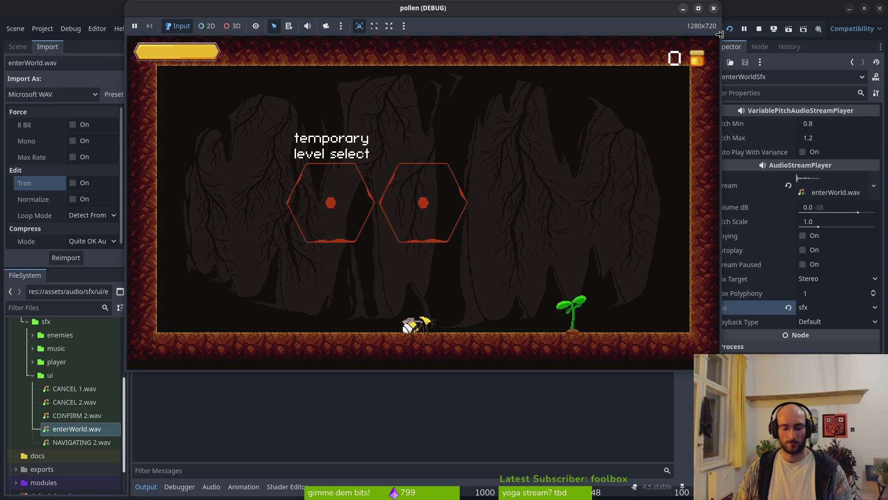
{"action": "key", "text": "F8"}
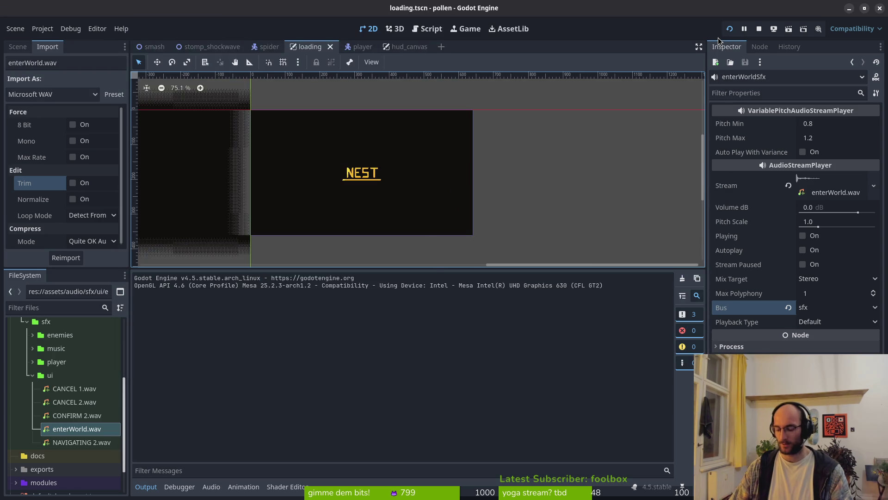
{"action": "key", "text": "super"}
{"action": "type", "text": "files"}
{"action": "key", "text": "Return"}
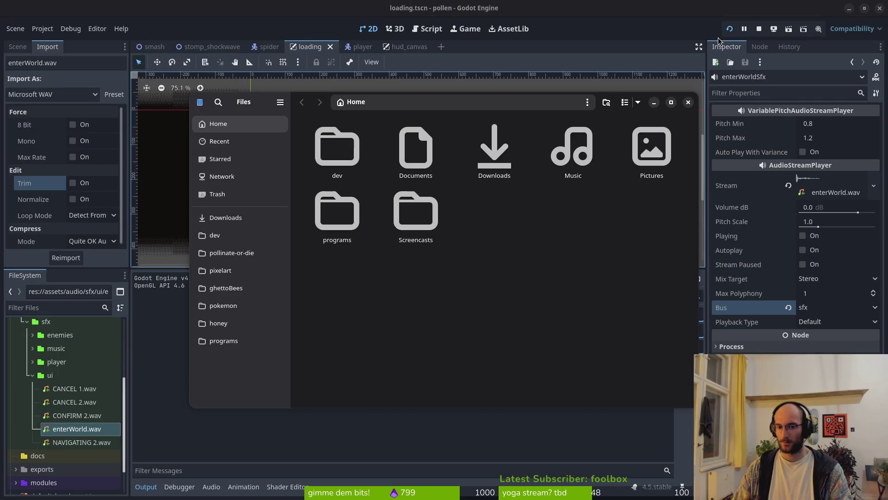
{"action": "left_click", "coordinate": [231, 253]}
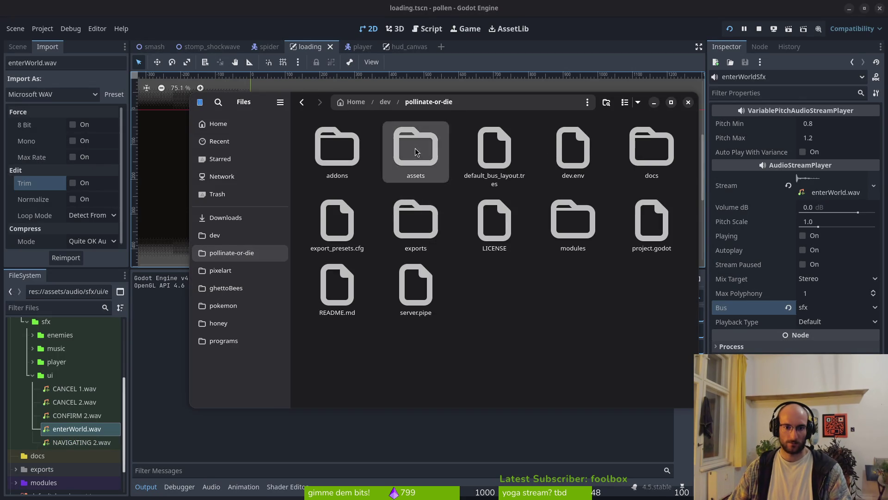
{"action": "double_click", "coordinate": [416, 152]}
{"action": "double_click", "coordinate": [495, 153]}
{"action": "double_click", "coordinate": [494, 152]}
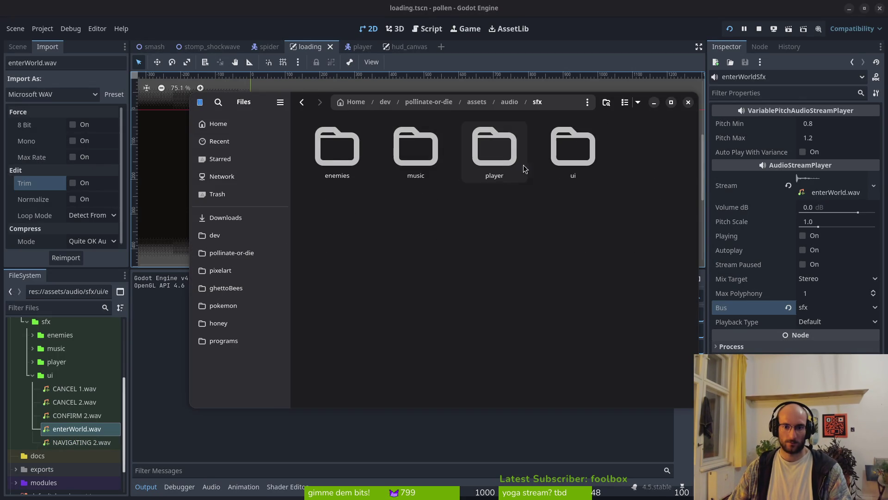
{"action": "double_click", "coordinate": [573, 152]}
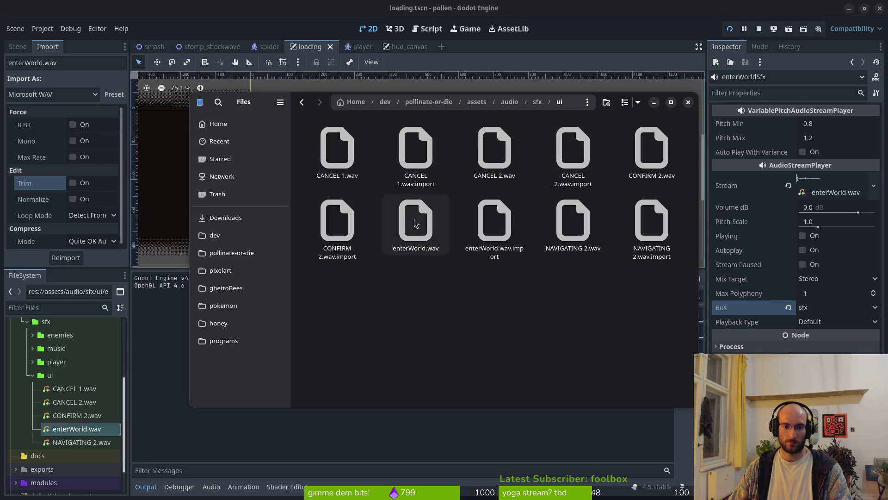
{"action": "double_click", "coordinate": [429, 248]}
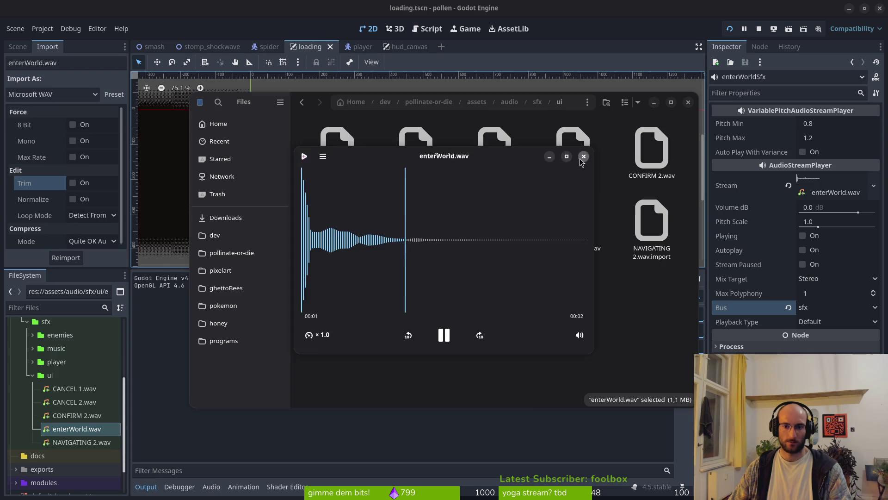
{"action": "left_click", "coordinate": [584, 156]}
{"action": "double_click", "coordinate": [418, 218]}
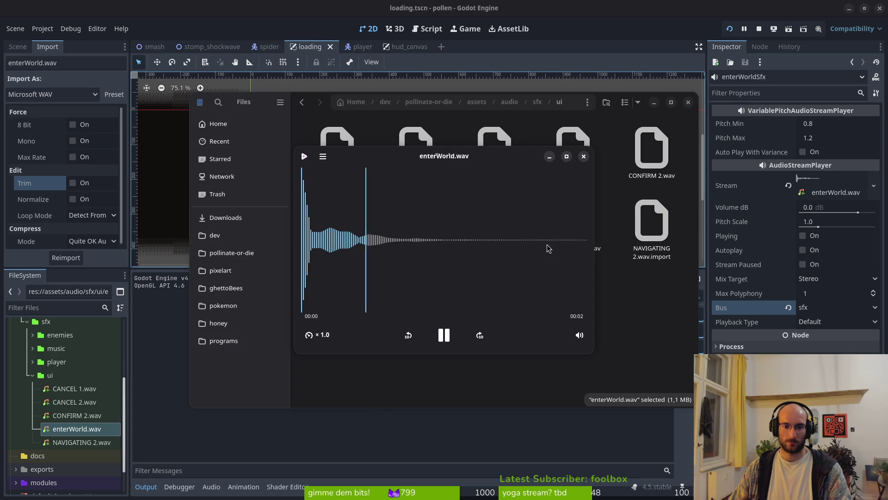
{"action": "left_click", "coordinate": [583, 157]}
{"action": "double_click", "coordinate": [433, 217]}
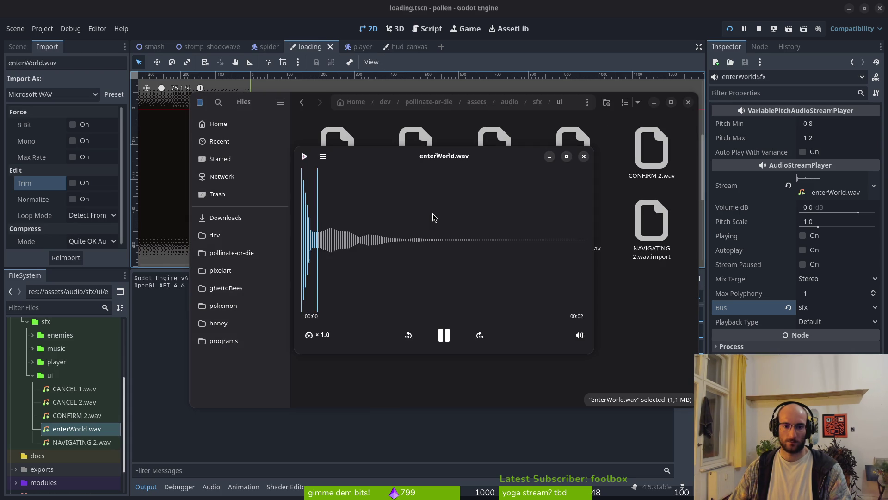
{"action": "left_click", "coordinate": [583, 157]}
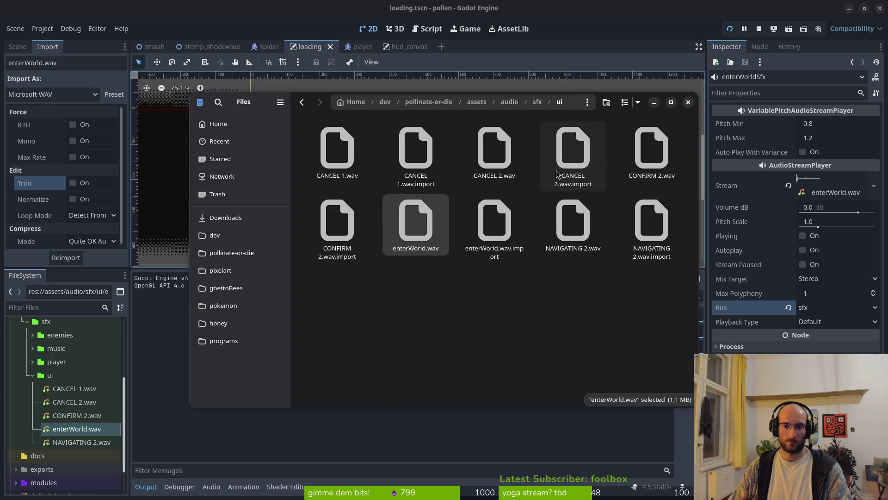
{"action": "double_click", "coordinate": [430, 222]}
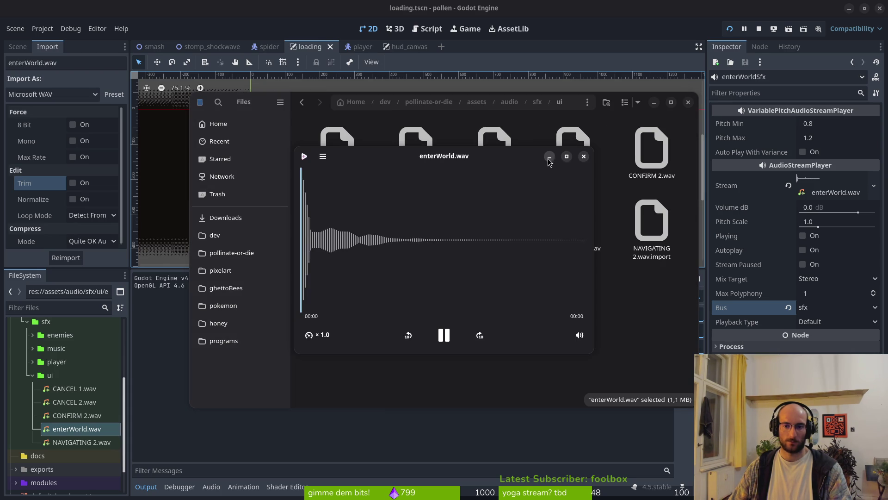
{"action": "left_click", "coordinate": [584, 157]}
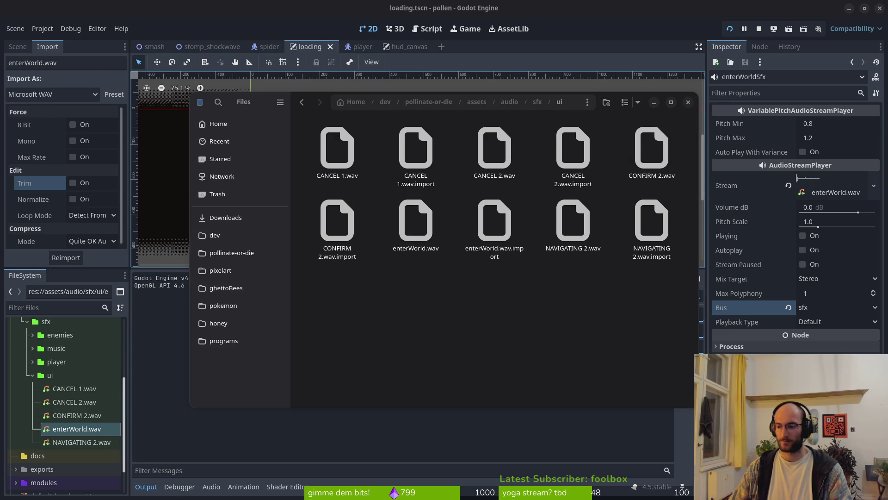
Preview CONFIRM 3.wav and CONFIRM 4.wav in the Downloads Transfer folder
{"action": "left_click", "coordinate": [225, 217]}
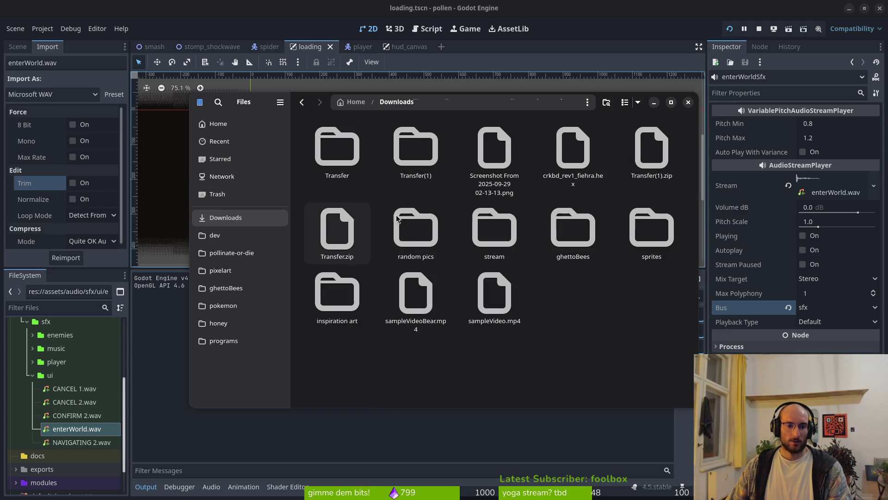
{"action": "double_click", "coordinate": [350, 155]}
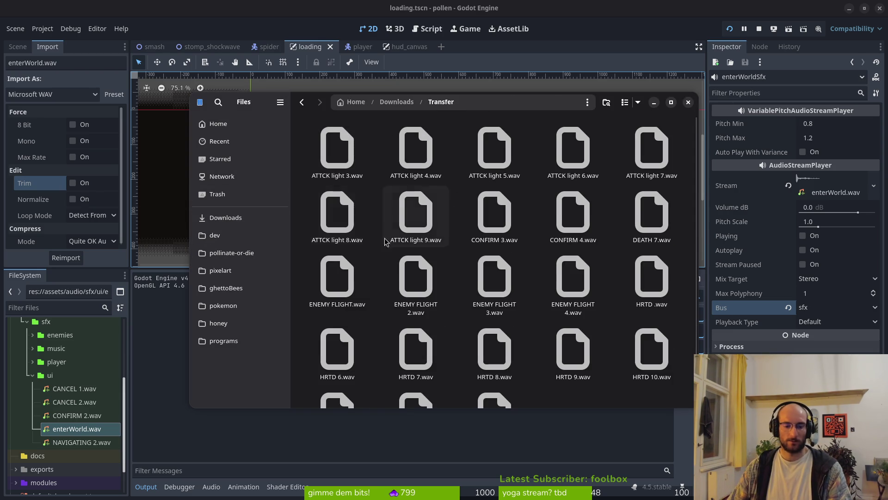
{"action": "left_click", "coordinate": [514, 223]}
{"action": "key", "text": "space"}
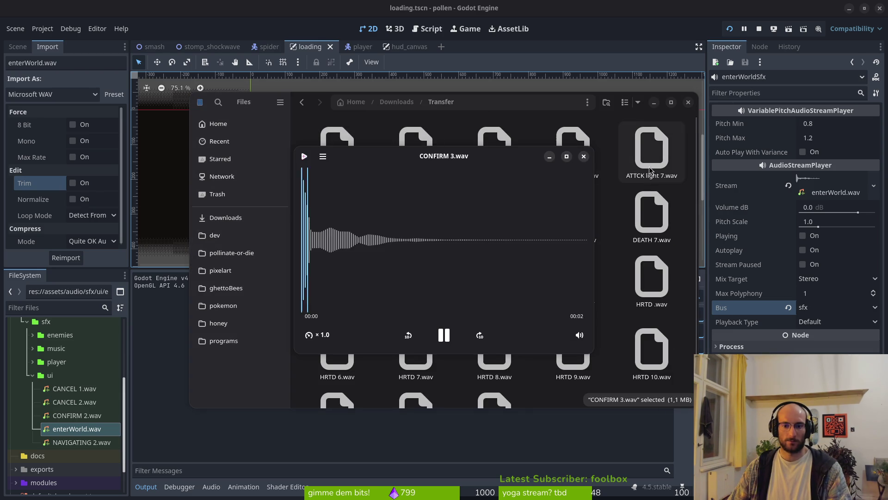
{"action": "left_click", "coordinate": [585, 157]}
{"action": "left_click", "coordinate": [587, 222]}
{"action": "key", "text": "space"}
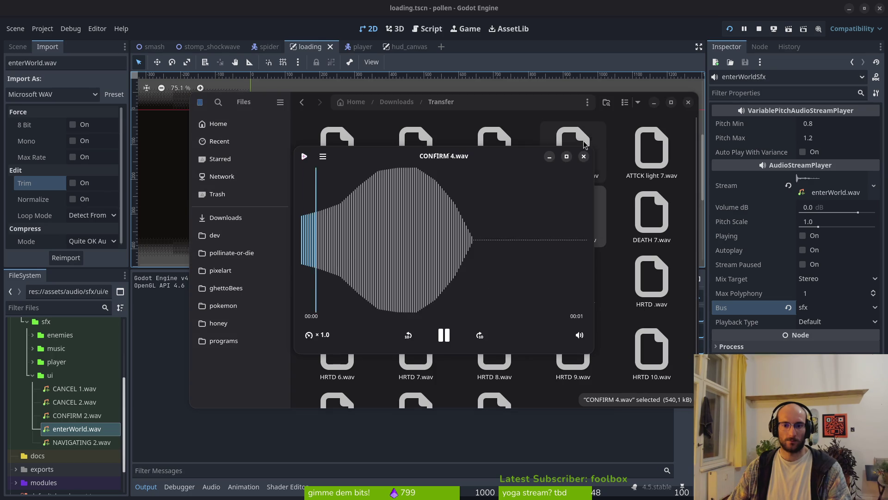
{"action": "left_click", "coordinate": [584, 158]}
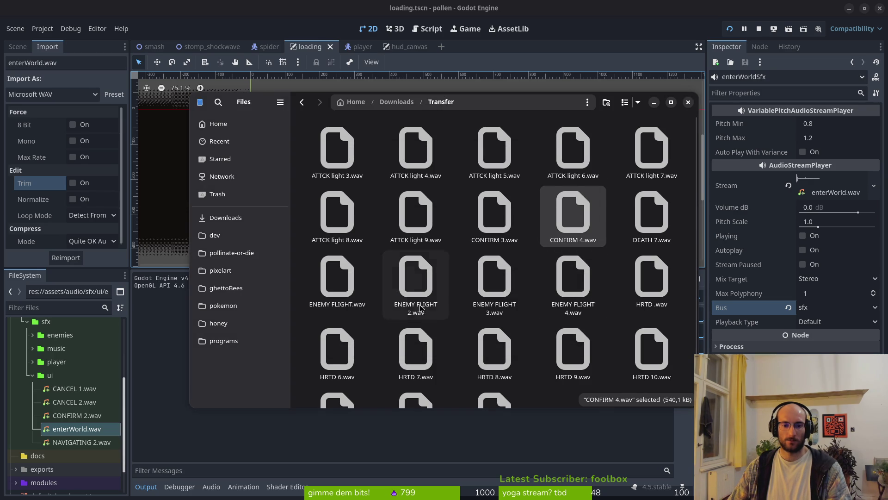
Preview HRTD .wav and HRTD 9.wav
{"action": "left_click", "coordinate": [634, 284]}
{"action": "key", "text": "space"}
{"action": "left_click", "coordinate": [574, 159]}
{"action": "scroll", "coordinate": [595, 301], "scroll_direction": "down", "scroll_amount": 1}
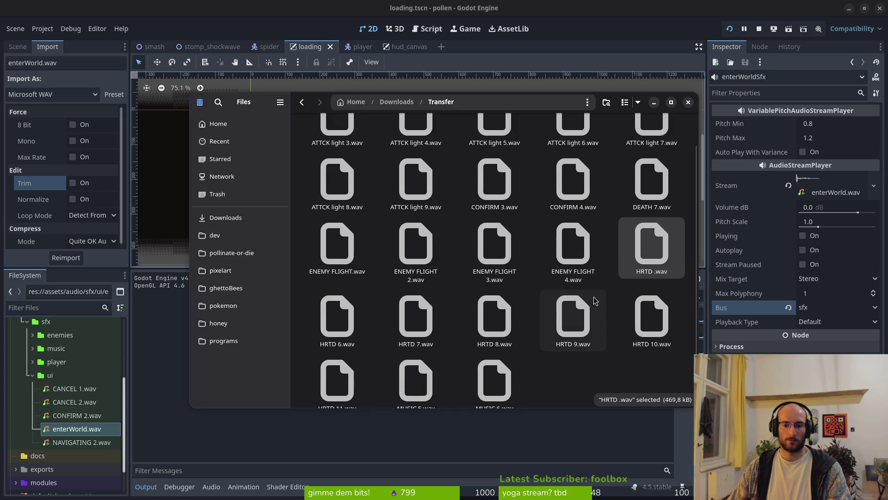
{"action": "left_click", "coordinate": [572, 310]}
{"action": "key", "text": "space"}
{"action": "left_click", "coordinate": [584, 157]}
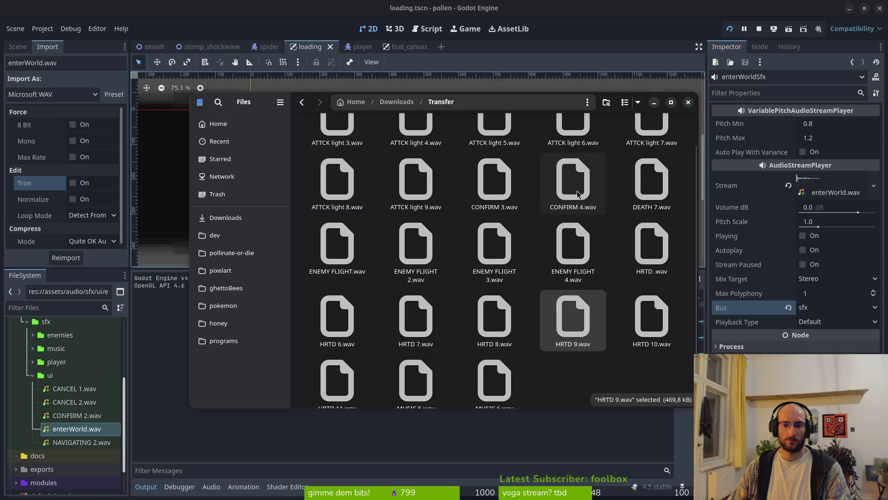
Preview HRTD 8.wav and HRTD 7.wav twice, then close Files
{"action": "left_click", "coordinate": [494, 317]}
{"action": "key", "text": "space"}
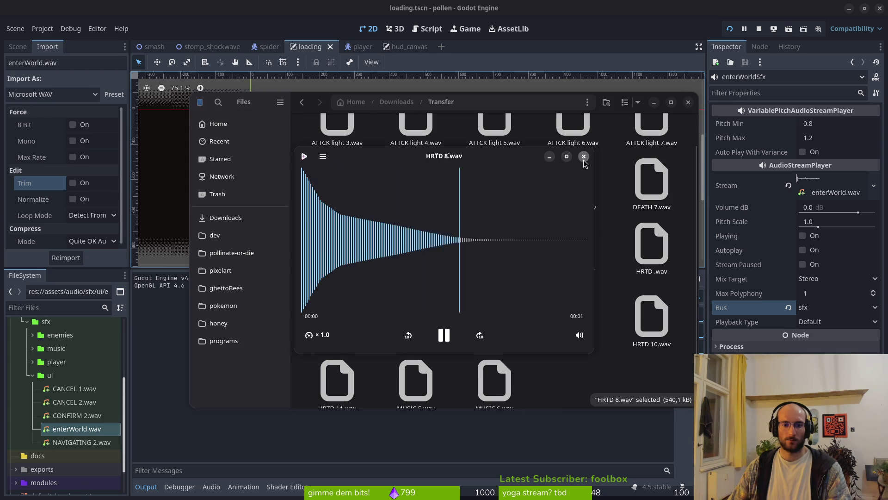
{"action": "left_click", "coordinate": [583, 157]}
{"action": "left_click", "coordinate": [442, 319]}
{"action": "key", "text": "space"}
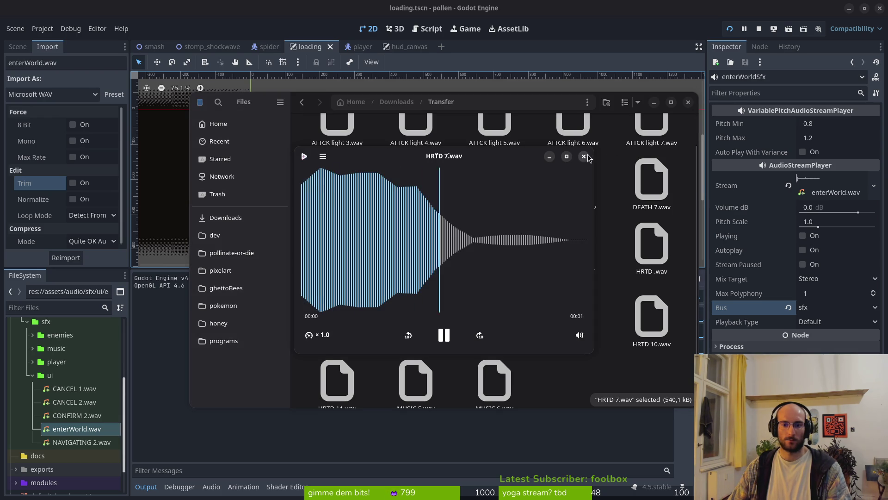
{"action": "left_click", "coordinate": [584, 156]}
{"action": "key", "text": "space"}
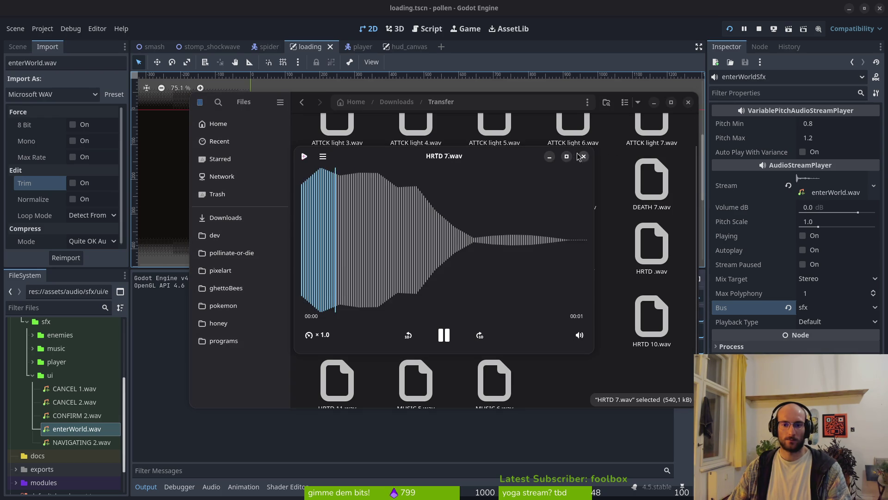
{"action": "left_click", "coordinate": [583, 156]}
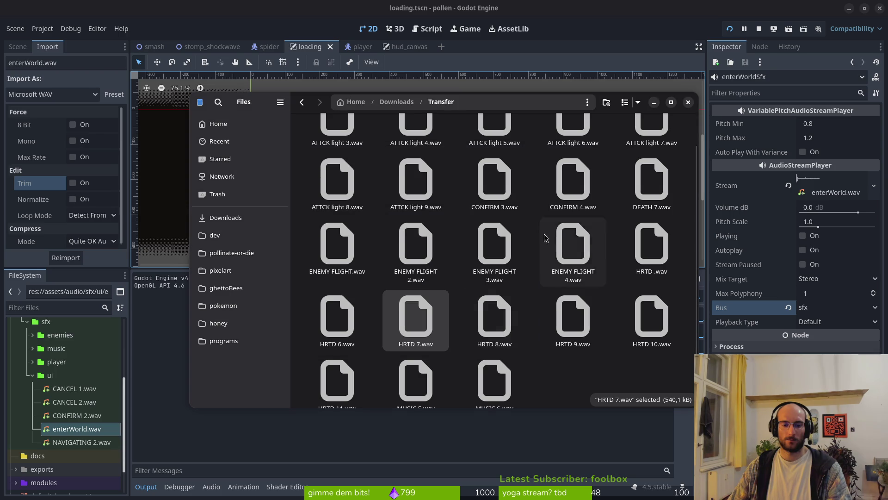
{"action": "left_click", "coordinate": [688, 102]}
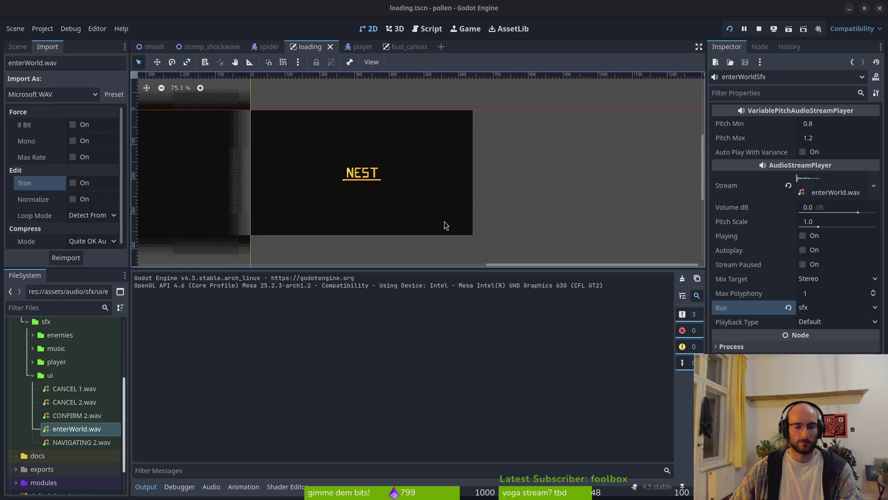
Save the loading scene and expand enterWorldSfx's enterWorld.wav stream in the Inspector
{"action": "scroll", "coordinate": [466, 218], "scroll_direction": "left", "scroll_amount": 3}
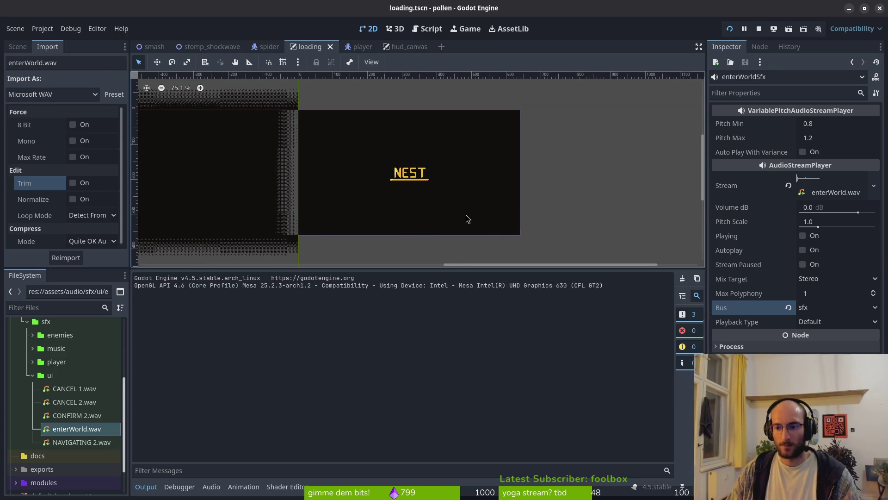
{"action": "scroll", "coordinate": [423, 204], "scroll_direction": "down", "scroll_amount": 2}
{"action": "key", "text": "ctrl+s"}
{"action": "scroll", "coordinate": [409, 196], "scroll_direction": "up", "scroll_amount": 1}
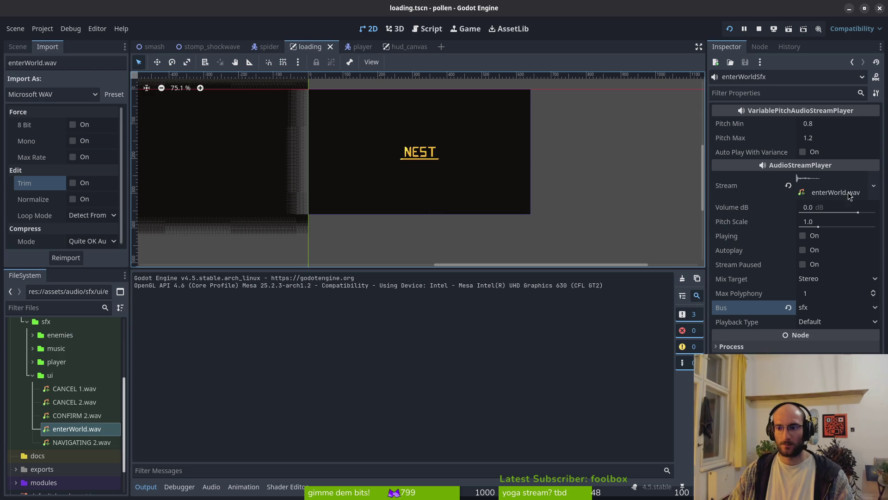
{"action": "left_click", "coordinate": [818, 184]}
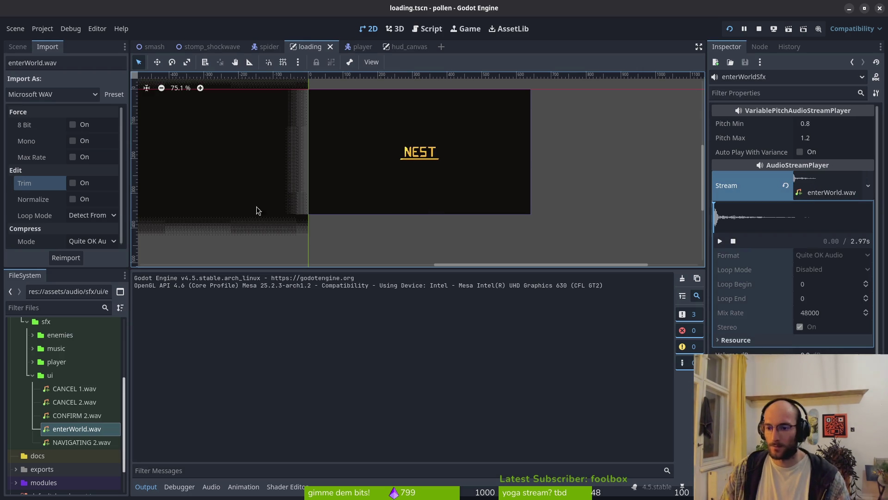
Reimport enterWorld.wav with Trim on, play the stream preview, and save
{"action": "left_click", "coordinate": [65, 259]}
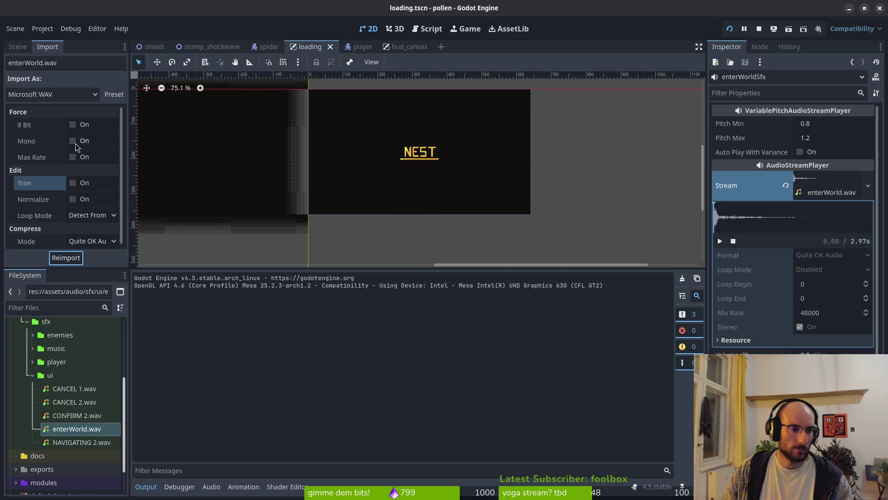
{"action": "left_click", "coordinate": [73, 184]}
{"action": "left_click", "coordinate": [66, 258]}
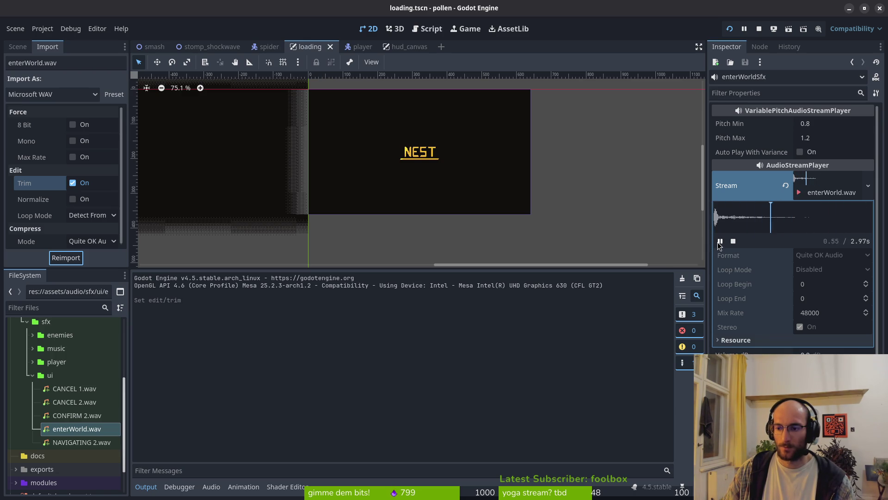
{"action": "left_click", "coordinate": [718, 241]}
{"action": "key", "text": "ctrl+s"}
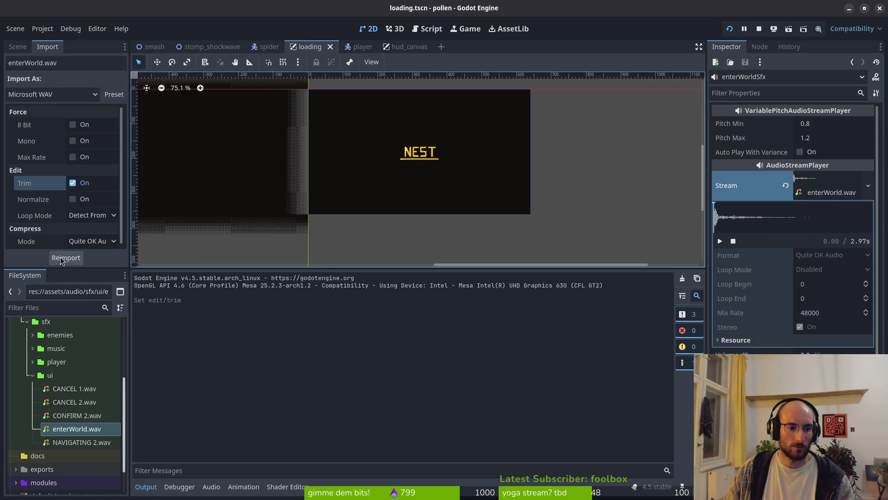
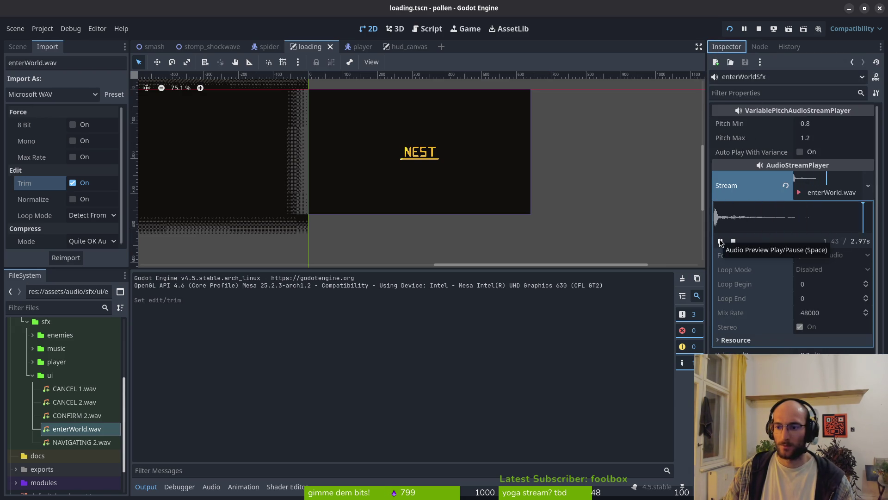
Test-run the game, then refresh the enterWorldSfx stream so enterWorld.wav shows 1.52 s
{"action": "key", "text": "ctrl+s"}
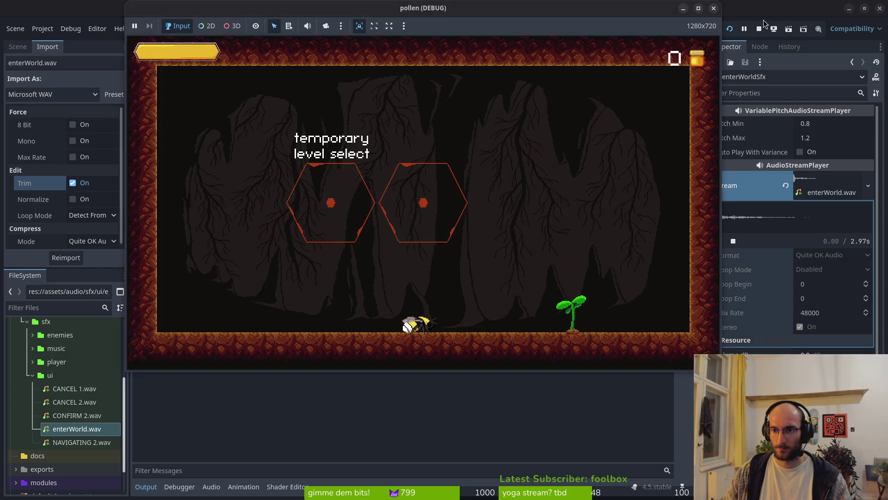
{"action": "left_click", "coordinate": [759, 29]}
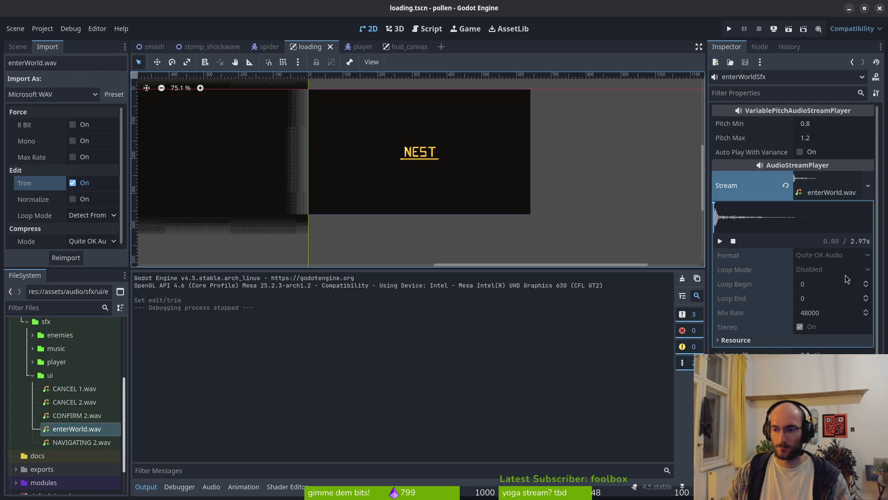
{"action": "left_click", "coordinate": [827, 185]}
{"action": "left_click", "coordinate": [829, 186]}
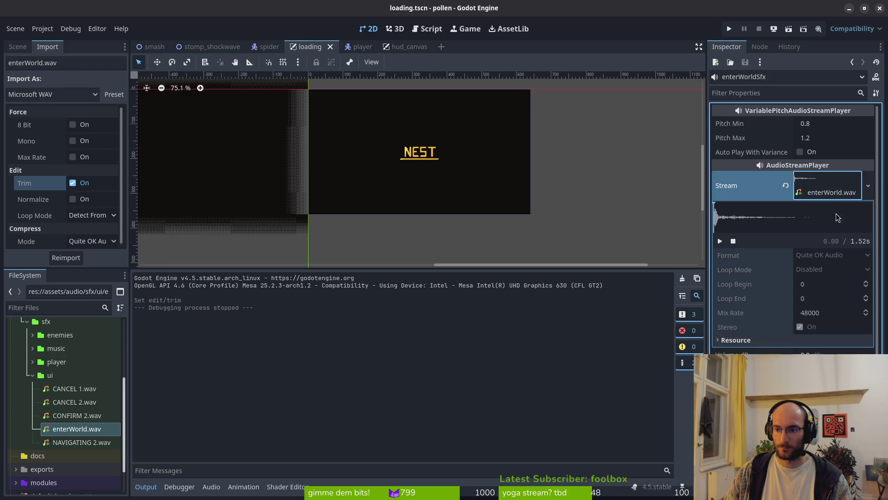
{"action": "left_click", "coordinate": [388, 227]}
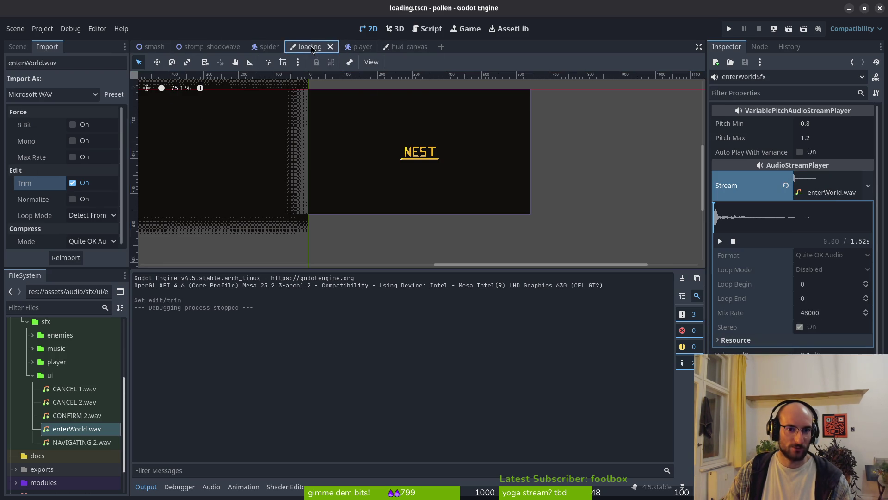
{"action": "left_click", "coordinate": [18, 46]}
In load_to_nest, move the play_enter_world_sfx key from 11 to 7 and save loading.tscn
{"action": "left_click", "coordinate": [56, 121]}
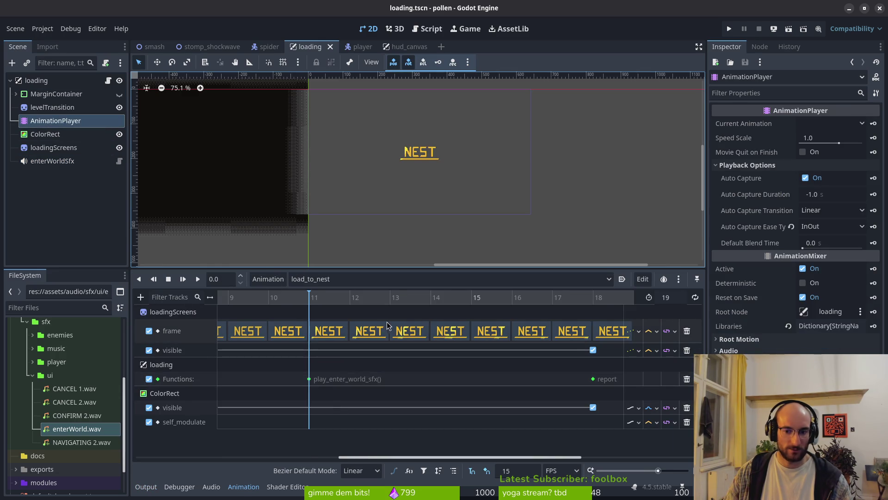
{"action": "scroll", "coordinate": [341, 370], "scroll_direction": "down", "scroll_amount": 3}
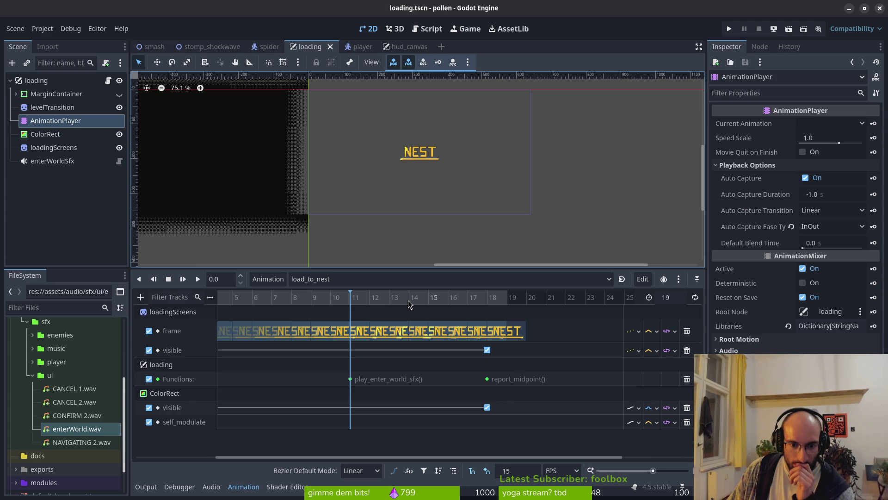
{"action": "left_click", "coordinate": [371, 280]}
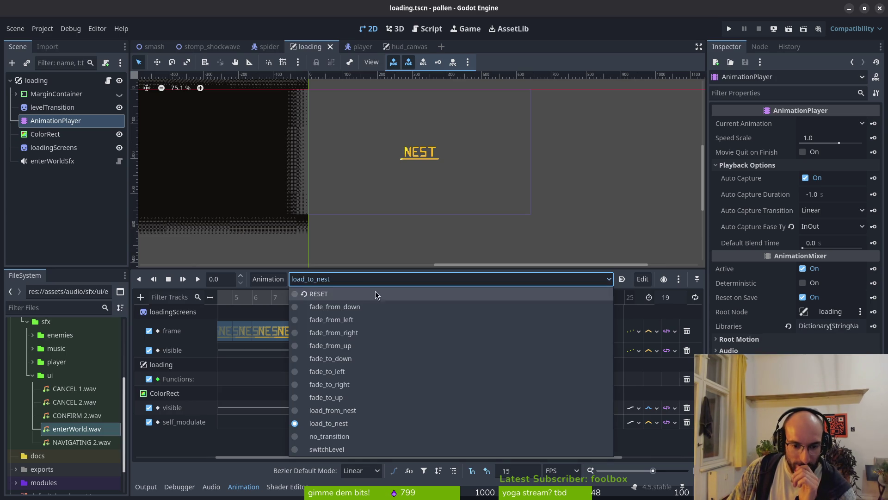
{"action": "left_click", "coordinate": [355, 411]}
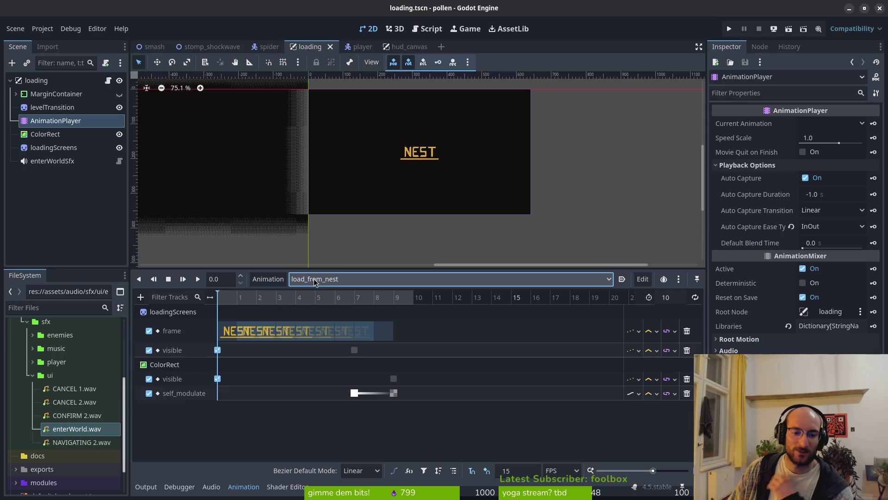
{"action": "left_click", "coordinate": [346, 280]}
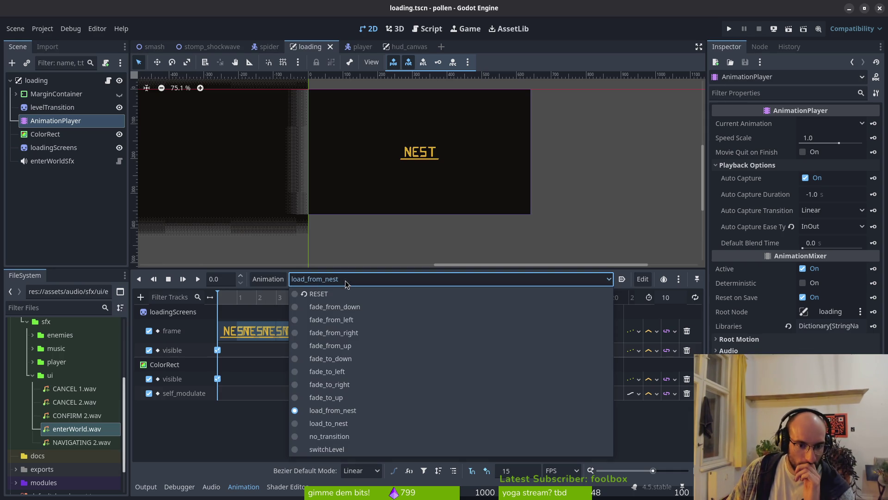
{"action": "left_click", "coordinate": [334, 423]}
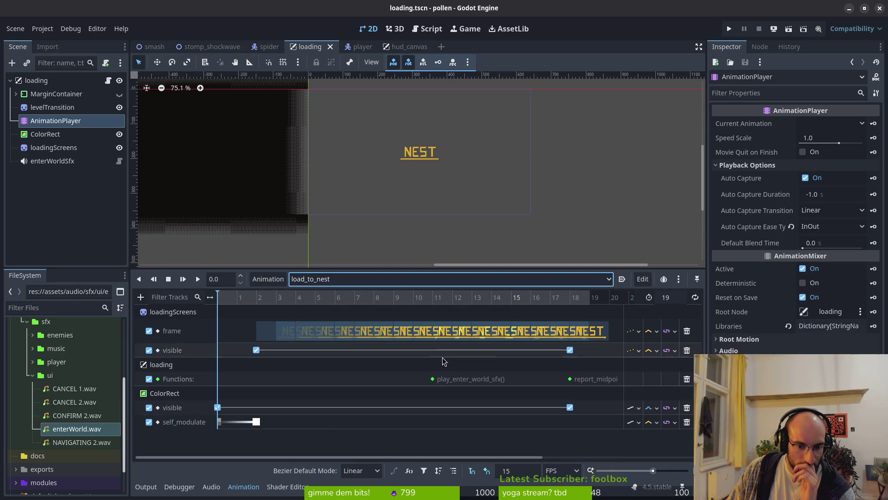
{"action": "left_click_drag", "start_coordinate": [433, 378], "coordinate": [352, 378]}
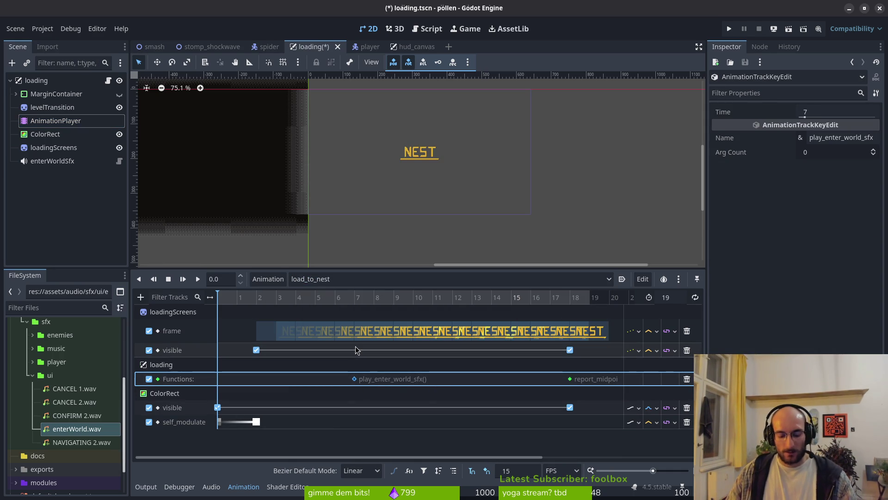
{"action": "key", "text": "ctrl+s"}
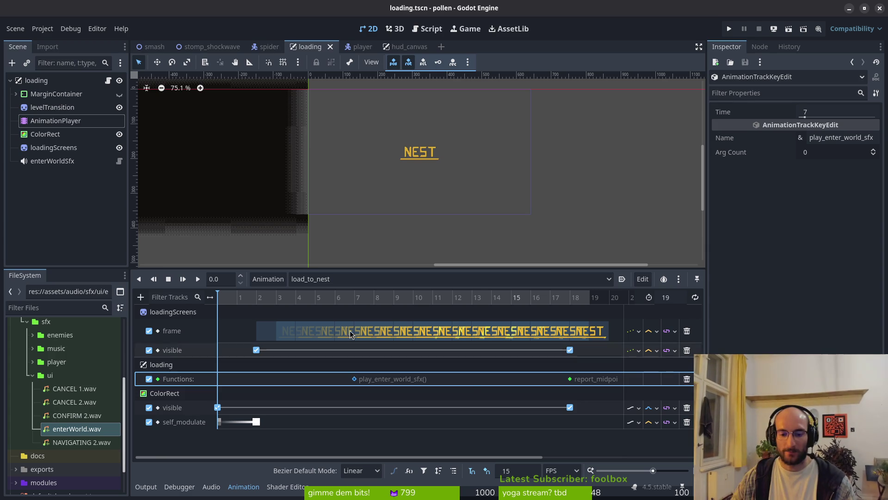
{"action": "left_click", "coordinate": [529, 474]}
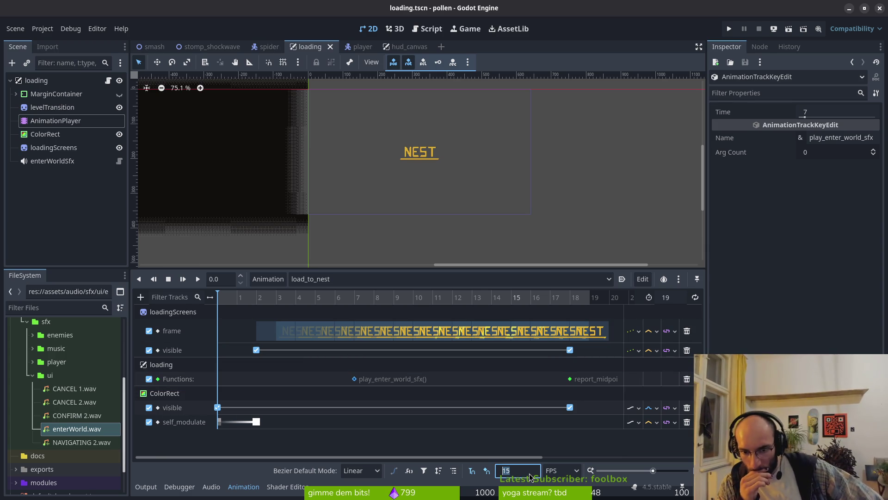
Test-run the game, then set the animation frame rate to 12 and save
{"action": "key", "text": "F5"}
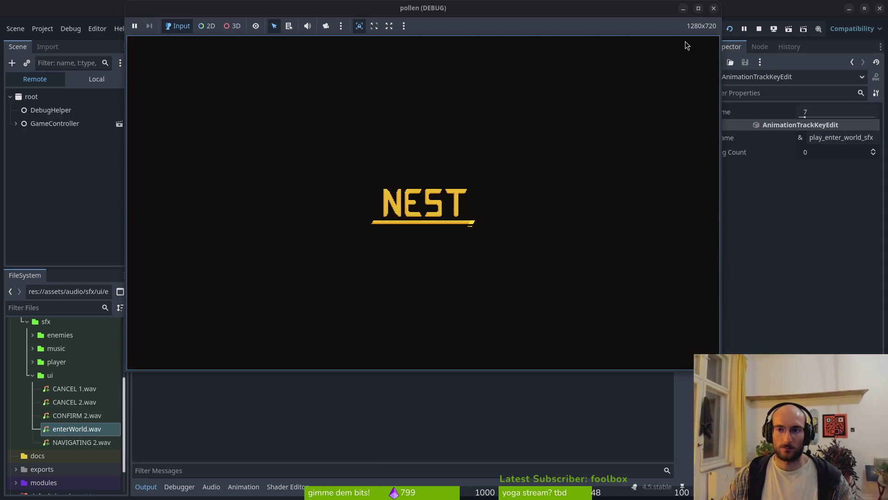
{"action": "left_click", "coordinate": [759, 29]}
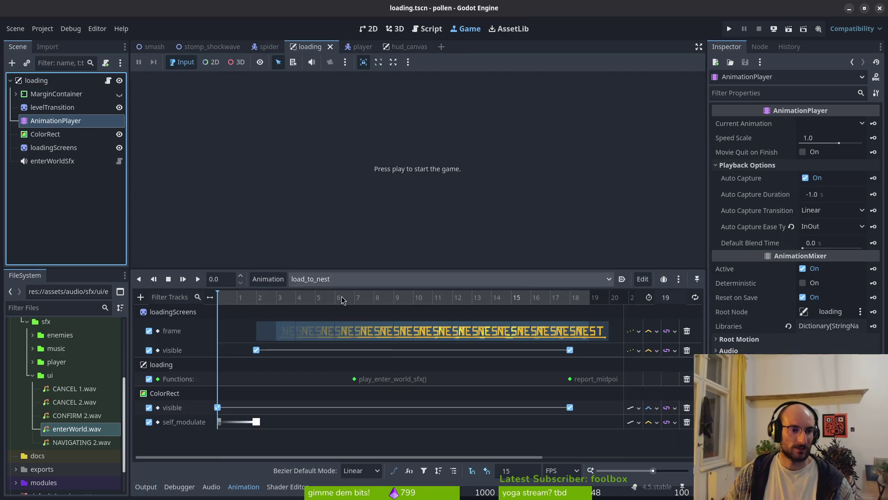
{"action": "double_click", "coordinate": [521, 465]}
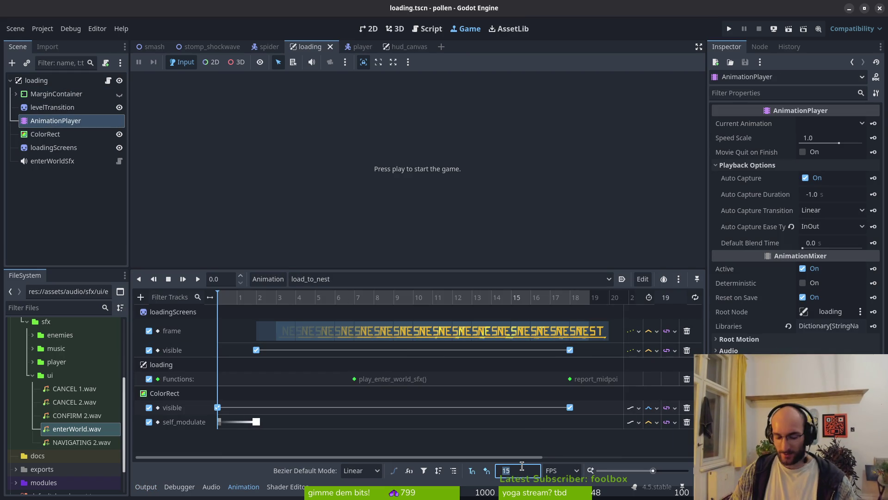
{"action": "type", "text": "12"}
{"action": "key", "text": "Return"}
{"action": "key", "text": "ctrl+s"}
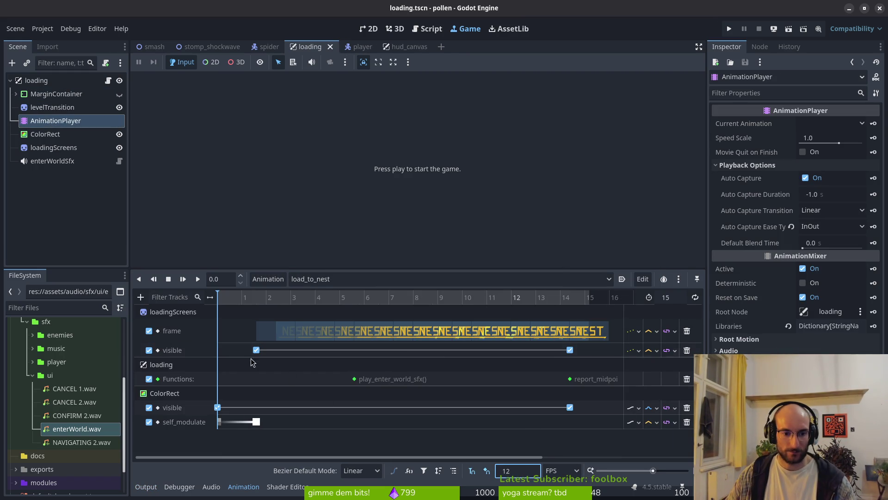
Try an animation length of 19, then undo it and save the scene
{"action": "scroll", "coordinate": [261, 310], "scroll_direction": "up", "scroll_amount": 3}
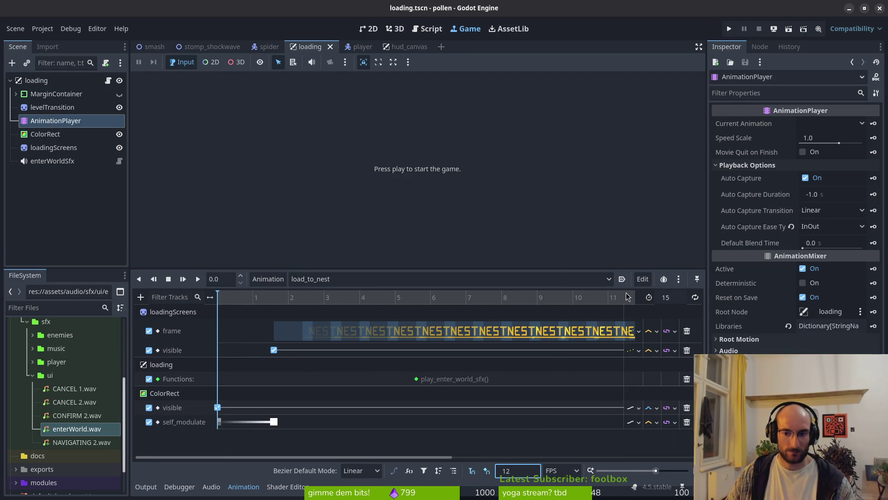
{"action": "left_click", "coordinate": [682, 300]}
{"action": "type", "text": "19"}
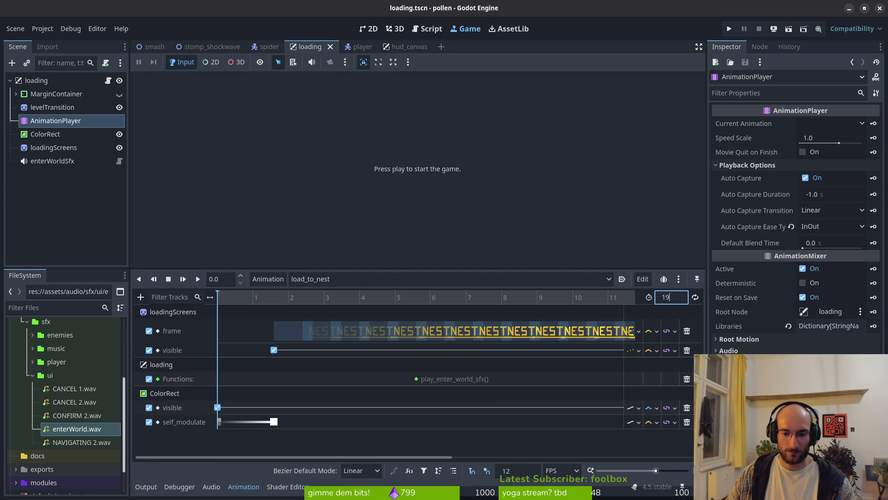
{"action": "key", "text": "Return"}
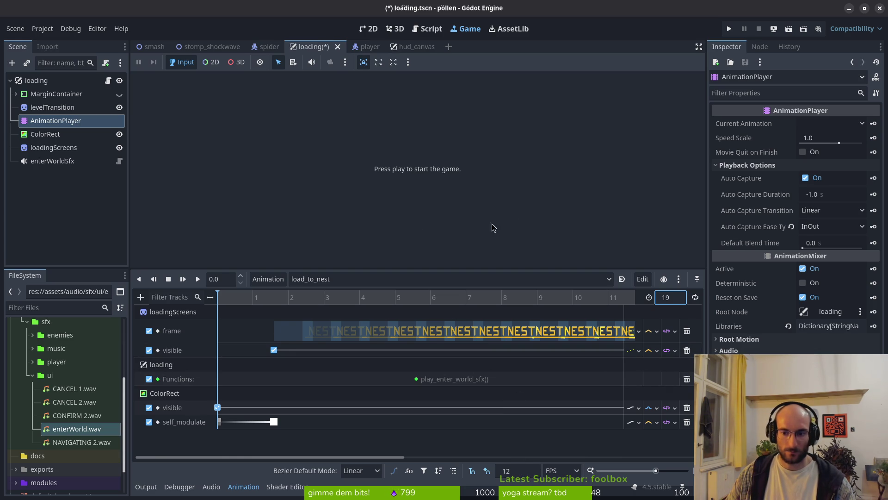
{"action": "left_click", "coordinate": [55, 120]}
{"action": "key", "text": "ctrl+z"}
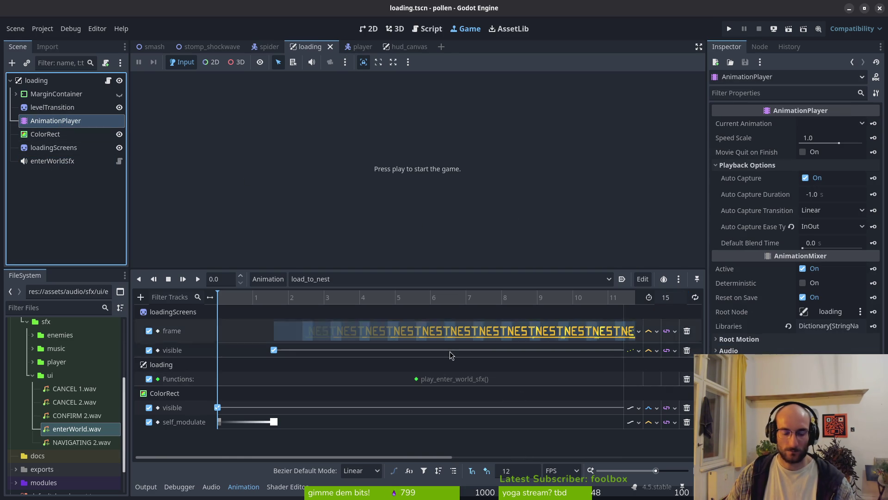
{"action": "key", "text": "ctrl+s"}
Set the animation frame rate back to 15 and save the loading scene
{"action": "scroll", "coordinate": [457, 315], "scroll_direction": "down", "scroll_amount": 3, "text": "ctrl"}
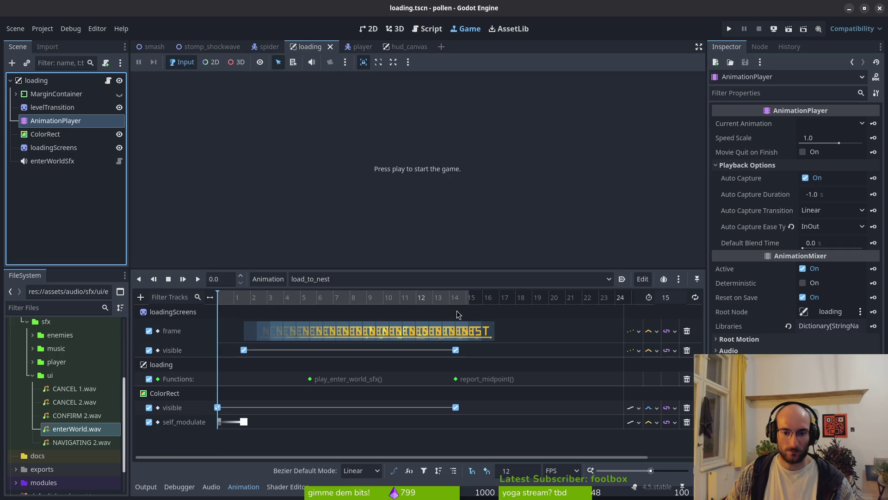
{"action": "scroll", "coordinate": [478, 313], "scroll_direction": "up", "scroll_amount": 2, "text": "ctrl"}
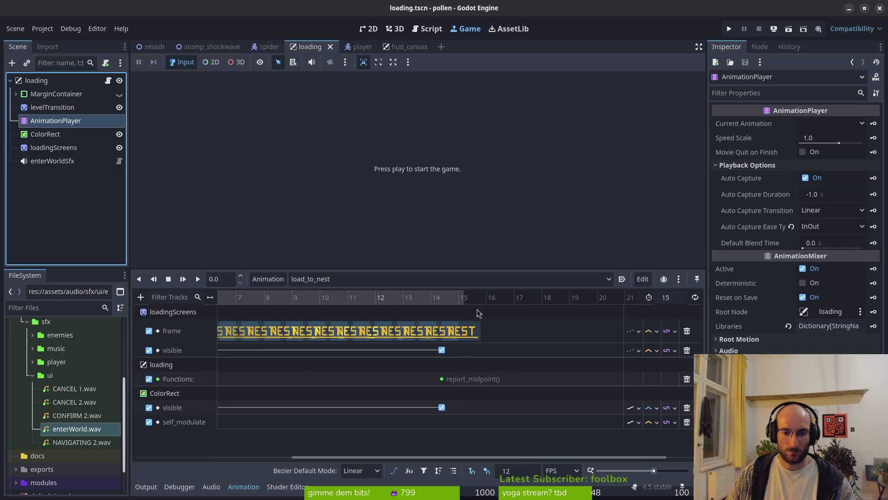
{"action": "scroll", "coordinate": [477, 311], "scroll_direction": "up", "scroll_amount": 3, "text": "ctrl"}
{"action": "scroll", "coordinate": [441, 305], "scroll_direction": "up", "scroll_amount": 2, "text": "ctrl"}
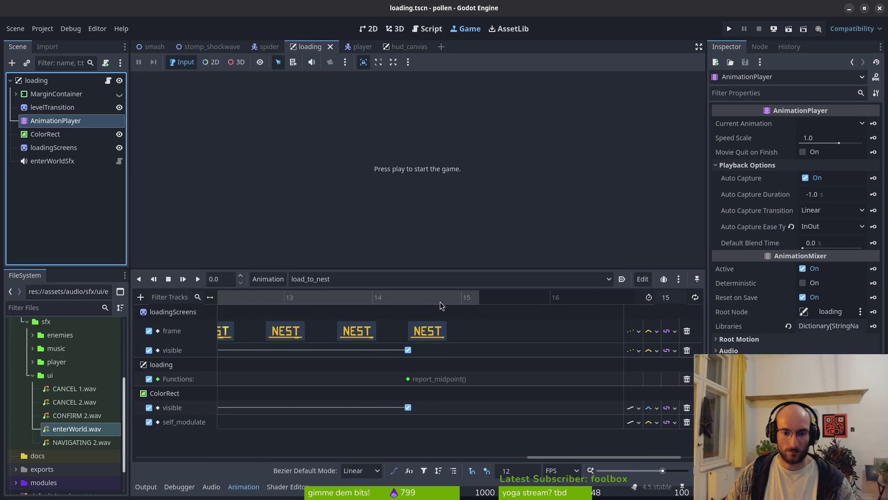
{"action": "type", "text": "15"}
{"action": "key", "text": "Return"}
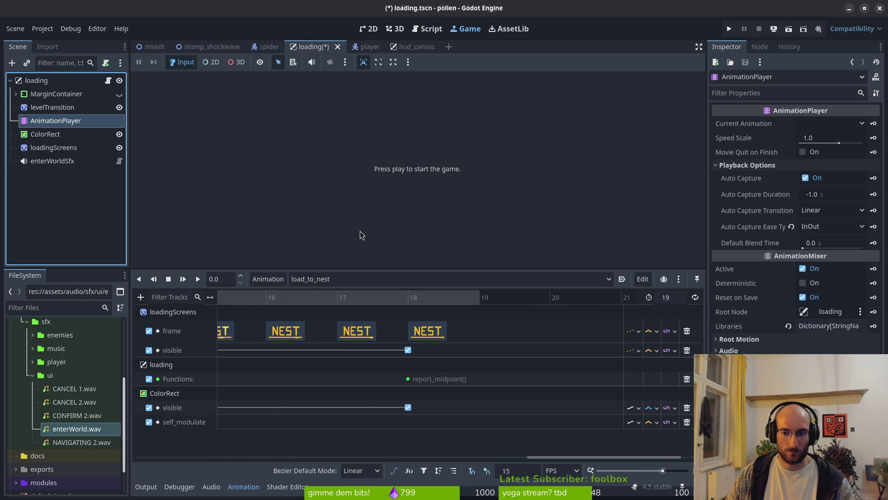
{"action": "key", "text": "ctrl+s"}
Scroll the load_to_nest timeline to bring all its tracks and keys into view
{"action": "scroll", "coordinate": [375, 337], "scroll_direction": "down", "scroll_amount": 5, "text": "ctrl"}
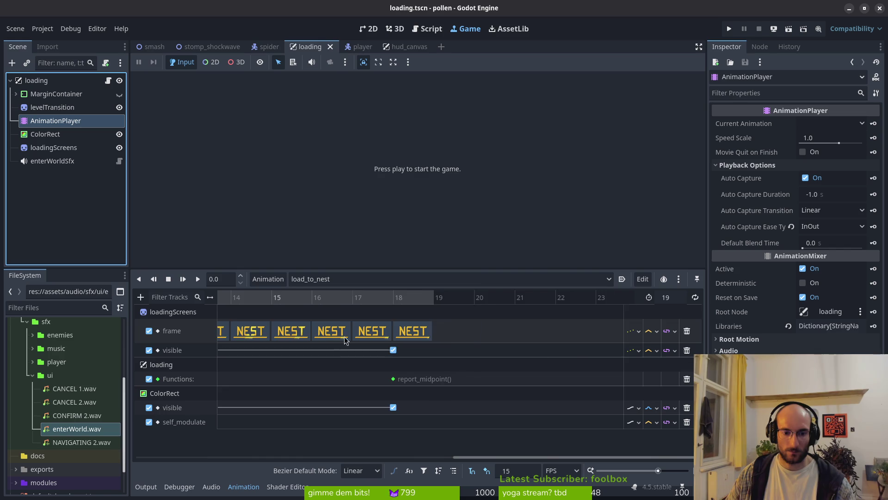
{"action": "scroll", "coordinate": [387, 340], "scroll_direction": "left", "scroll_amount": 6}
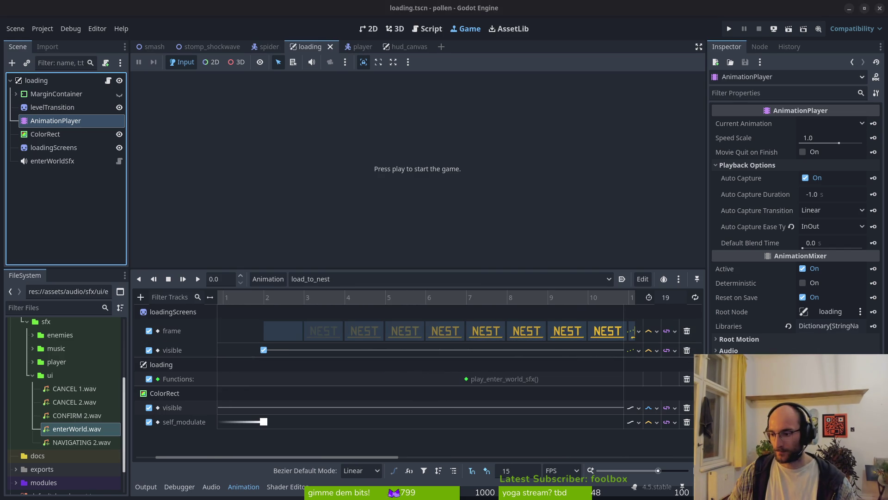
{"action": "scroll", "coordinate": [347, 354], "scroll_direction": "left", "scroll_amount": 2}
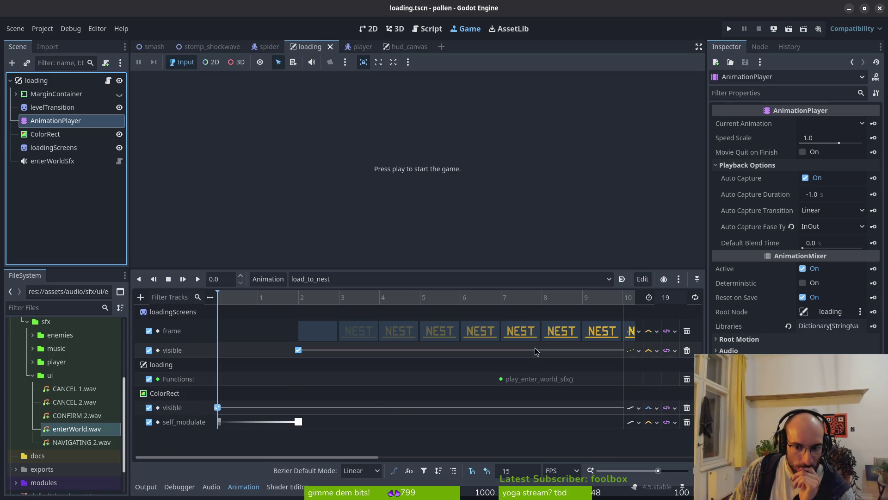
{"action": "scroll", "coordinate": [305, 375], "scroll_direction": "right", "scroll_amount": 5}
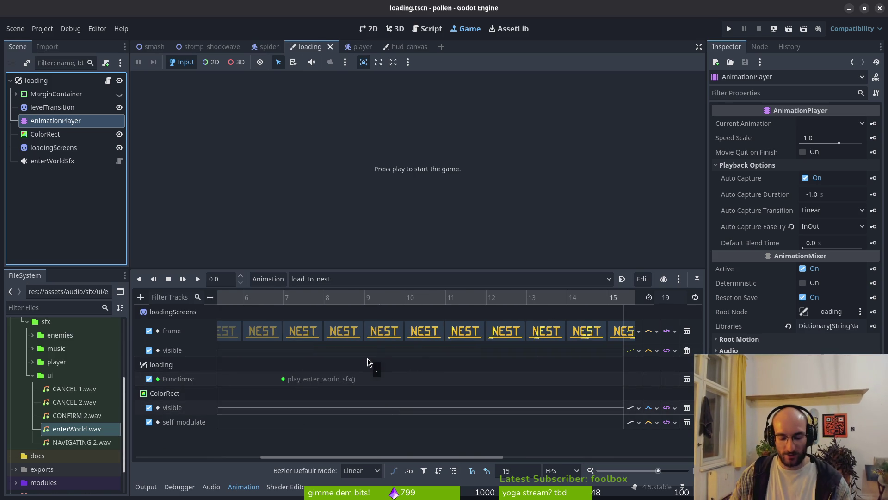
{"action": "scroll", "coordinate": [387, 343], "scroll_direction": "down", "scroll_amount": 4}
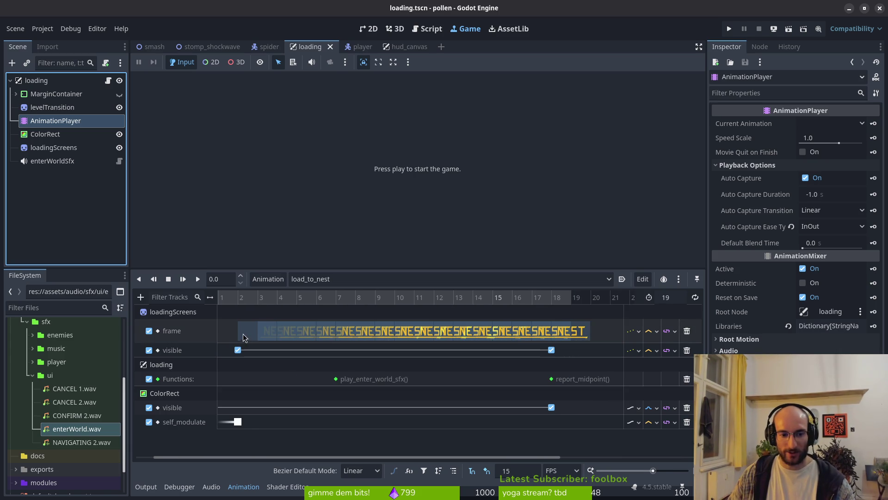
{"action": "scroll", "coordinate": [243, 337], "scroll_direction": "left", "scroll_amount": 1}
Set load_to_nest's snap rate to 12 fps and length to 19, and save
{"action": "left_click", "coordinate": [520, 469]}
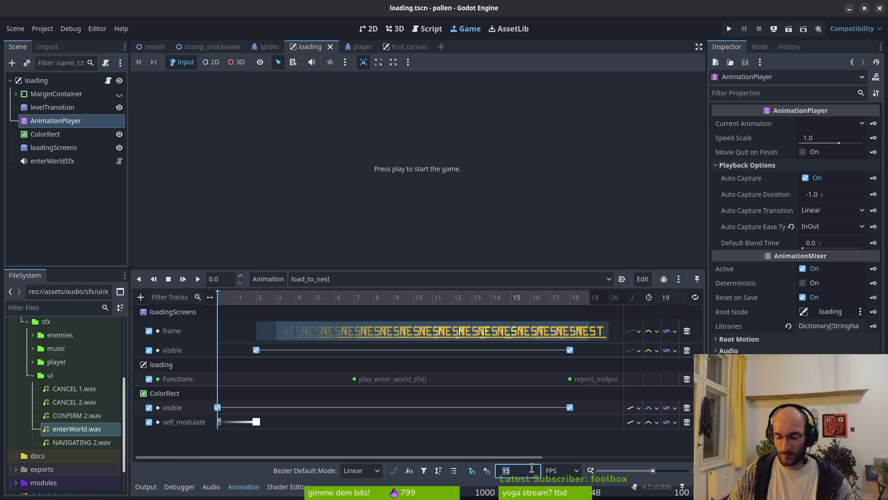
{"action": "type", "text": "12"}
{"action": "key", "text": "Return"}
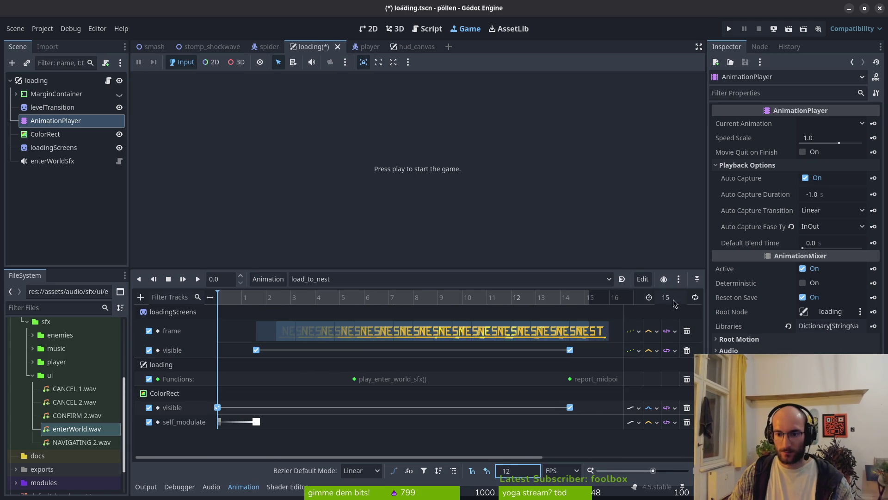
{"action": "left_click", "coordinate": [668, 300]}
{"action": "type", "text": "19"}
{"action": "key", "text": "Return"}
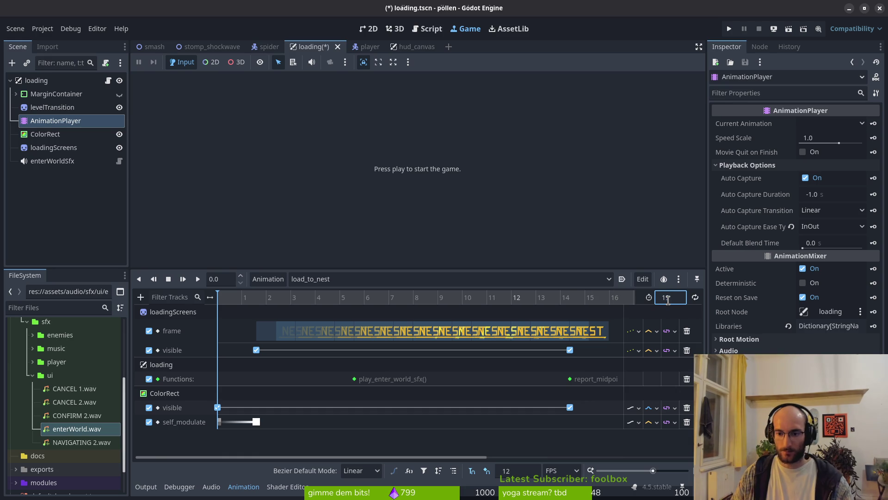
{"action": "key", "text": "ctrl+s"}
Move the fade colour key to time 2 and the first frame keys to 2 and 3
{"action": "scroll", "coordinate": [257, 303], "scroll_direction": "up", "scroll_amount": 2}
{"action": "scroll", "coordinate": [277, 324], "scroll_direction": "up", "scroll_amount": 3}
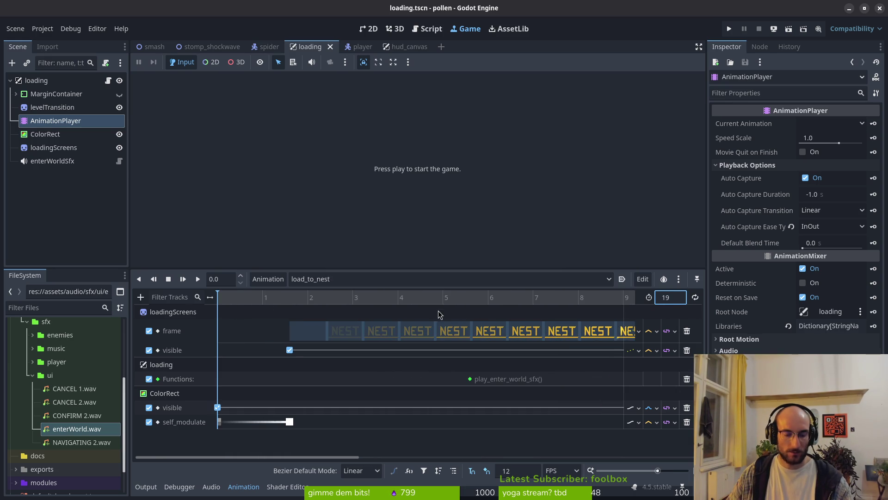
{"action": "scroll", "coordinate": [356, 333], "scroll_direction": "left", "scroll_amount": 1}
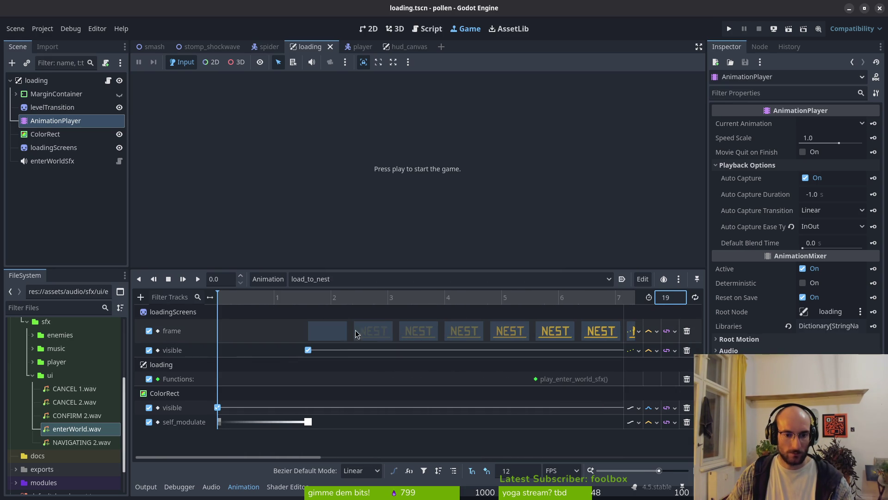
{"action": "left_click_drag", "start_coordinate": [308, 350], "coordinate": [331, 350]}
{"action": "left_click", "coordinate": [308, 422]}
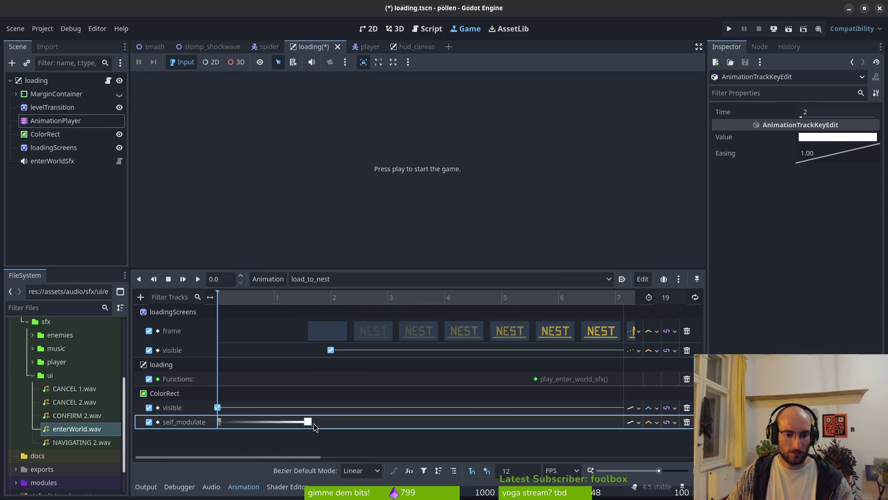
{"action": "left_click_drag", "start_coordinate": [308, 421], "coordinate": [330, 422]}
{"action": "left_click_drag", "start_coordinate": [317, 330], "coordinate": [390, 339]}
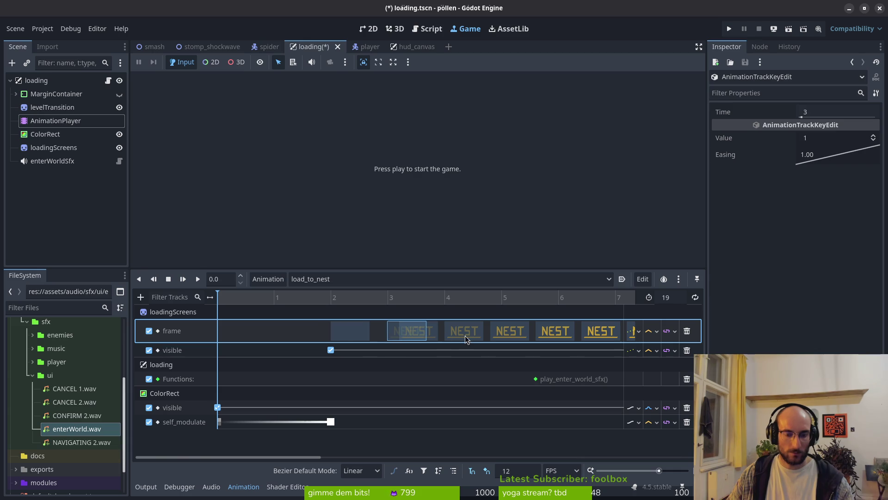
Move the last NEST frame, loadingScreens visible, report_midpoint and ColorRect visible keys to 18
{"action": "scroll", "coordinate": [510, 338], "scroll_direction": "right", "scroll_amount": 10}
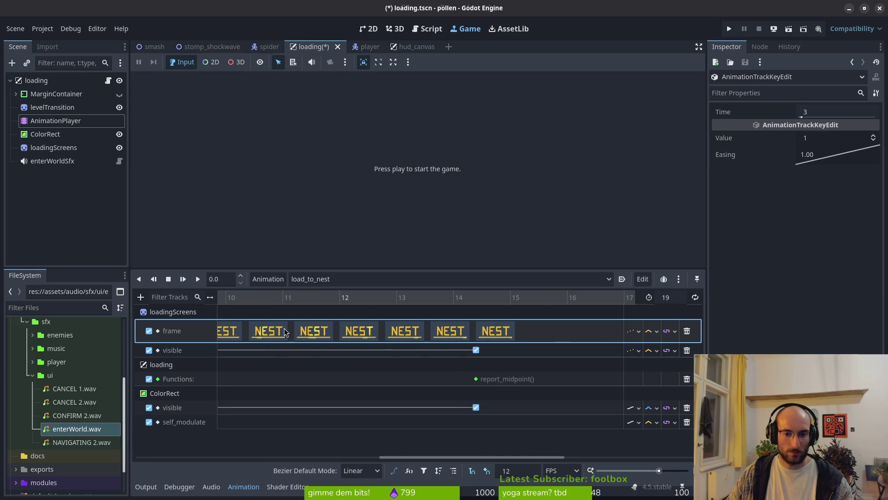
{"action": "left_click_drag", "start_coordinate": [266, 334], "coordinate": [471, 332]}
{"action": "scroll", "coordinate": [326, 334], "scroll_direction": "left", "scroll_amount": 1}
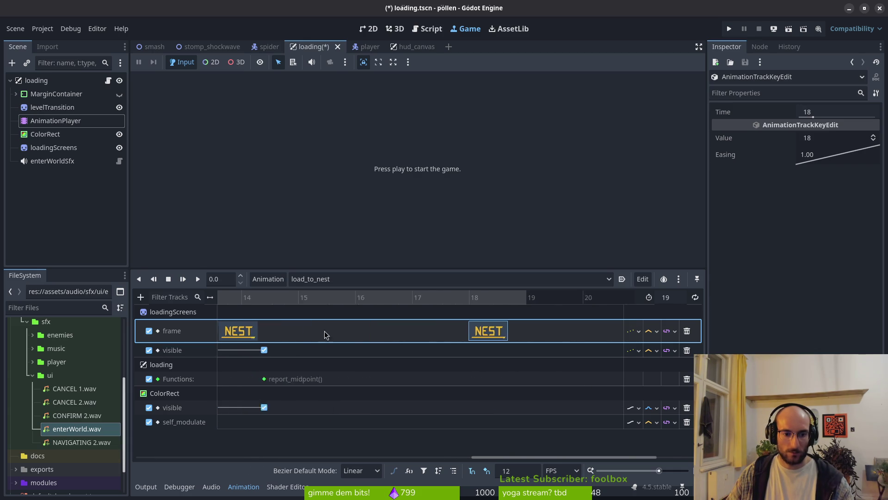
{"action": "left_click_drag", "start_coordinate": [314, 354], "coordinate": [518, 354]}
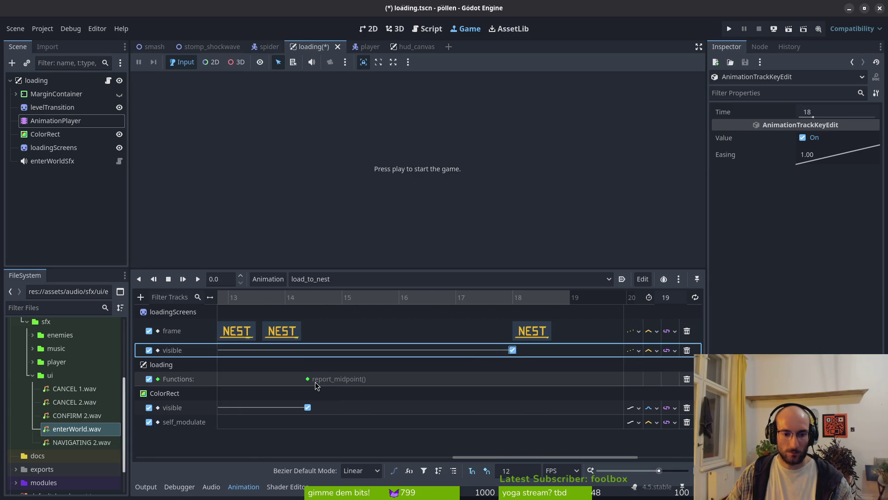
{"action": "left_click_drag", "start_coordinate": [307, 380], "coordinate": [513, 379]}
{"action": "left_click_drag", "start_coordinate": [307, 407], "coordinate": [512, 407]}
Respace the later NEST frame keys to times 17, 16, 15, 14, 13, 12 and 11
{"action": "left_click_drag", "start_coordinate": [286, 333], "coordinate": [480, 333]}
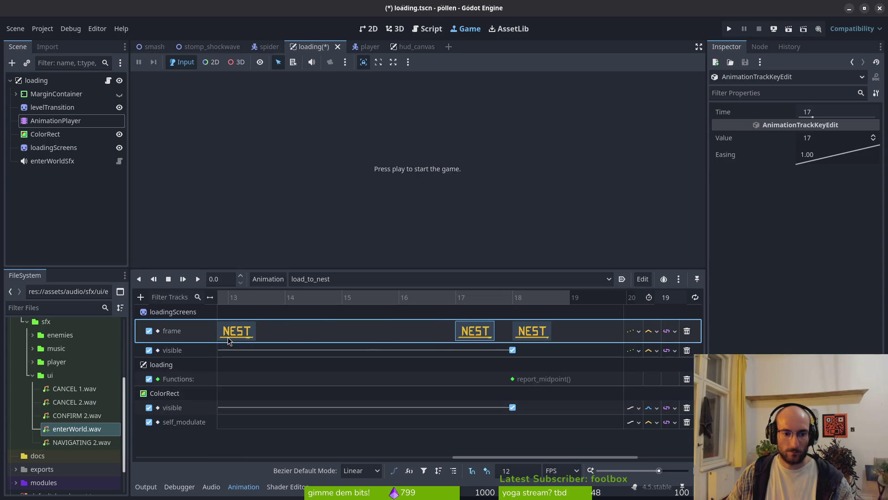
{"action": "left_click_drag", "start_coordinate": [252, 340], "coordinate": [433, 340]}
{"action": "scroll", "coordinate": [382, 329], "scroll_direction": "left", "scroll_amount": 2}
{"action": "left_click_drag", "start_coordinate": [297, 332], "coordinate": [453, 333]}
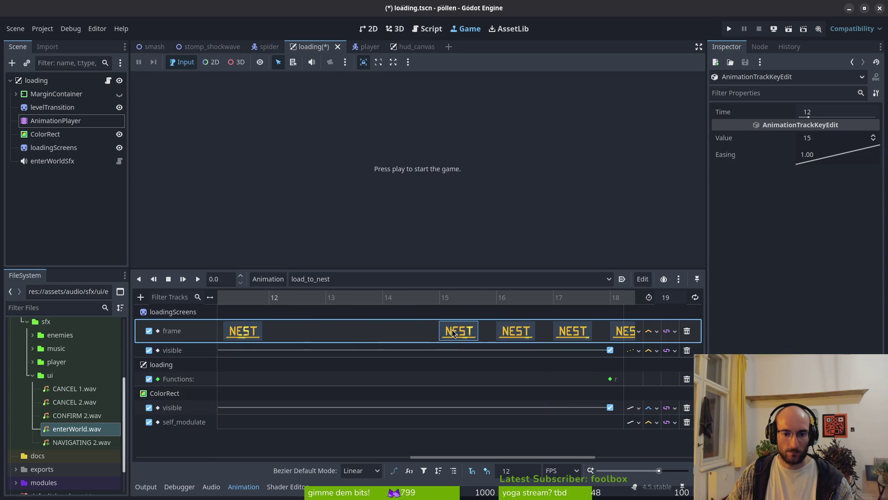
{"action": "left_click_drag", "start_coordinate": [240, 338], "coordinate": [391, 337]}
{"action": "scroll", "coordinate": [388, 335], "scroll_direction": "left", "scroll_amount": 3}
{"action": "mouse_move", "coordinate": [319, 337]}
{"action": "left_mouse_down"}
{"action": "mouse_move", "coordinate": [481, 337]}
{"action": "mouse_move", "coordinate": [440, 337]}
{"action": "left_mouse_up"}
{"action": "left_click_drag", "start_coordinate": [263, 332], "coordinate": [389, 332]}
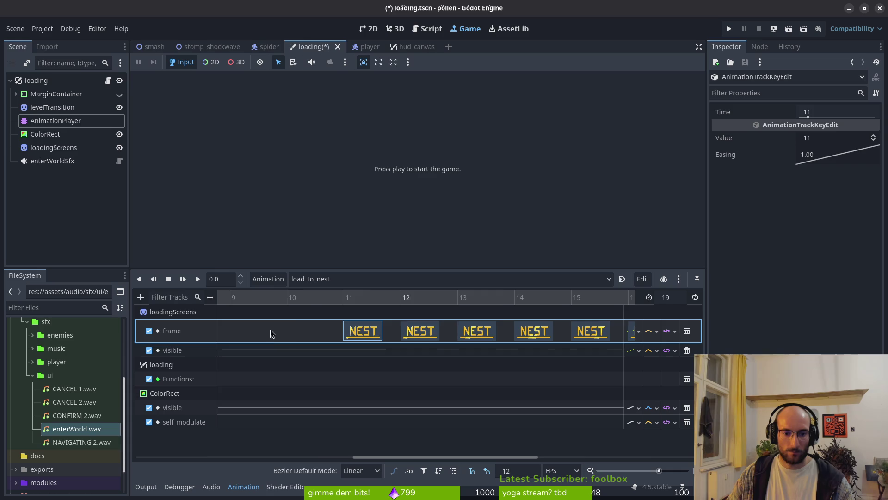
Move NEST frame keys to times 10, 9, 8 and 7, shift earlier keys one step later, and save
{"action": "scroll", "coordinate": [324, 335], "scroll_direction": "left", "scroll_amount": 3}
{"action": "mouse_move", "coordinate": [327, 334]}
{"action": "left_mouse_down"}
{"action": "mouse_move", "coordinate": [384, 338]}
{"action": "mouse_move", "coordinate": [342, 337]}
{"action": "mouse_move", "coordinate": [366, 337]}
{"action": "left_mouse_up"}
{"action": "left_click_drag", "start_coordinate": [249, 336], "coordinate": [459, 336]}
{"action": "scroll", "coordinate": [291, 347], "scroll_direction": "left", "scroll_amount": 3}
{"action": "left_click_drag", "start_coordinate": [350, 336], "coordinate": [416, 337]}
{"action": "left_click_drag", "start_coordinate": [296, 336], "coordinate": [351, 336]}
{"action": "left_click_drag", "start_coordinate": [243, 337], "coordinate": [296, 337]}
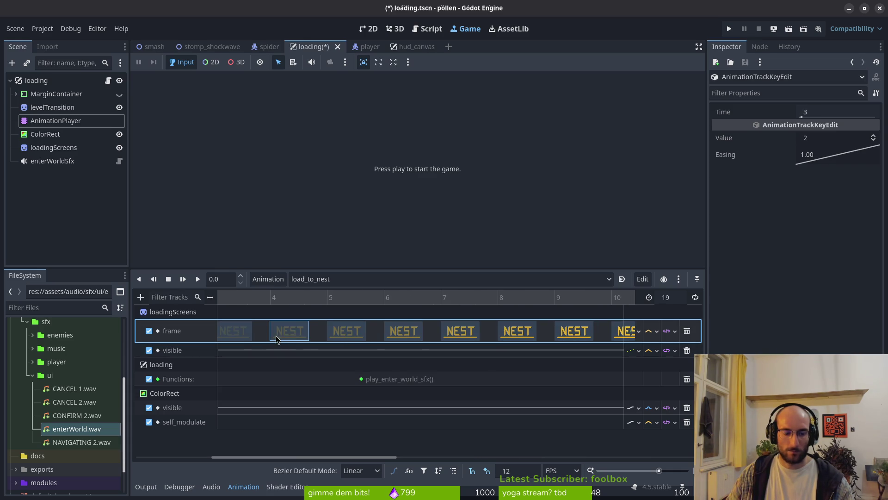
{"action": "scroll", "coordinate": [296, 337], "scroll_direction": "left", "scroll_amount": 3}
{"action": "key", "text": "ctrl+s"}
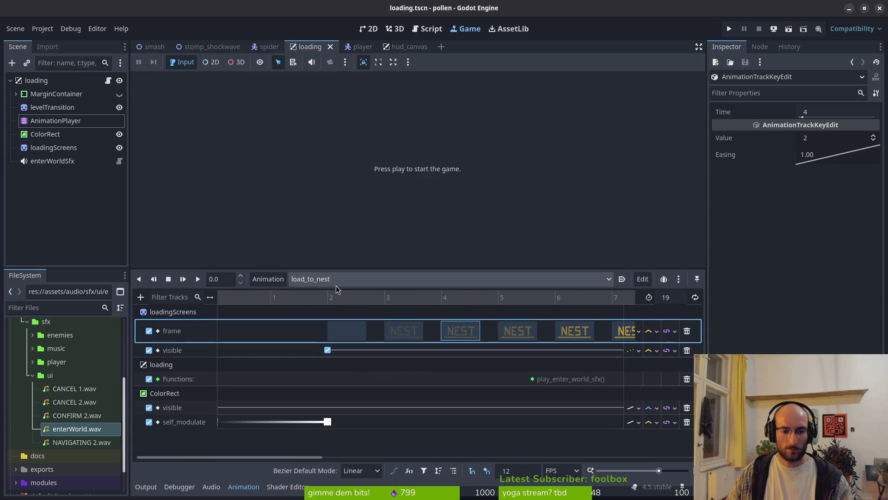
Switch to load_from_nest, set its snap rate to 12 fps and length to 10, and save
{"action": "left_click", "coordinate": [348, 280]}
{"action": "left_click", "coordinate": [354, 410]}
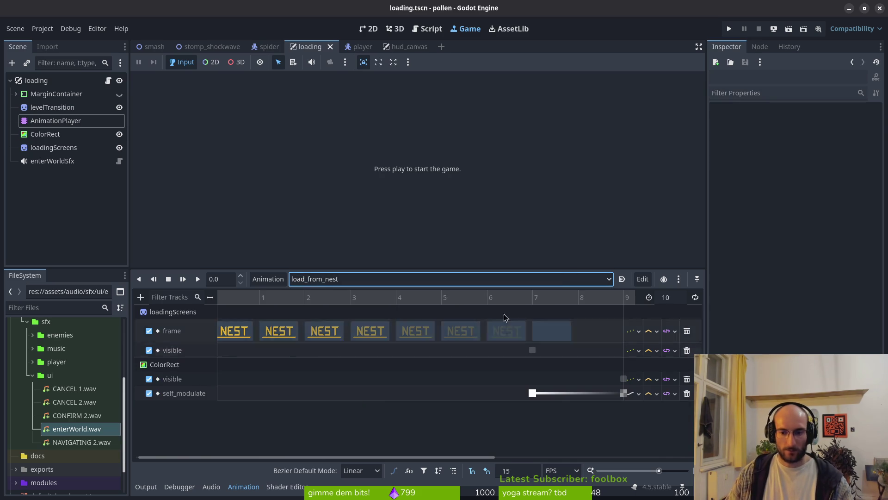
{"action": "left_click", "coordinate": [535, 470]}
{"action": "type", "text": "q"}
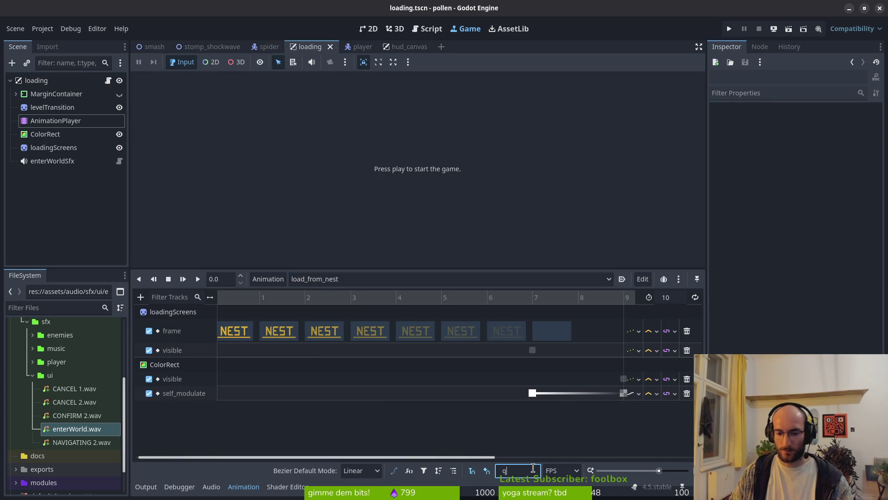
{"action": "key", "text": "BackSpace"}
{"action": "type", "text": "12"}
{"action": "key", "text": "Return"}
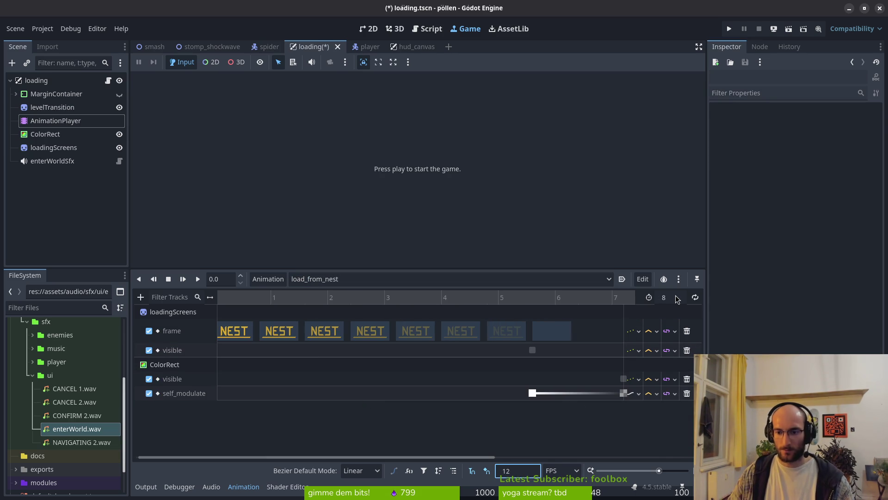
{"action": "left_click", "coordinate": [676, 299]}
{"action": "type", "text": "10"}
{"action": "key", "text": "Return"}
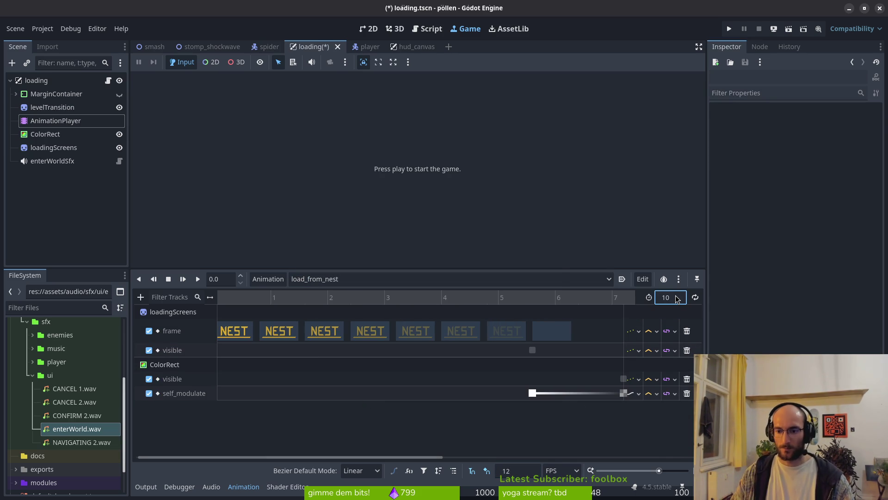
{"action": "key", "text": "ctrl+s"}
Move load_from_nest's ColorRect, fade, loadingScreens visible and last frame keys to time 7
{"action": "left_click_drag", "start_coordinate": [630, 336], "coordinate": [364, 345]}
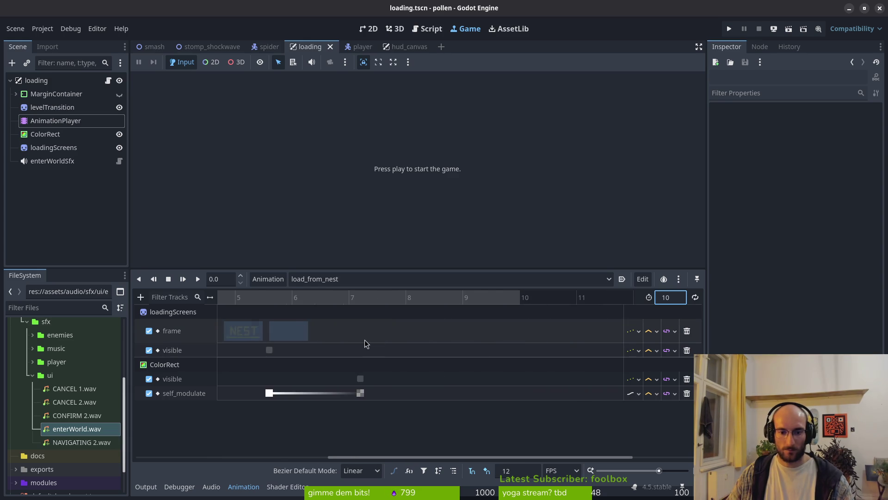
{"action": "mouse_move", "coordinate": [362, 381]}
{"action": "left_mouse_down"}
{"action": "mouse_move", "coordinate": [515, 375]}
{"action": "mouse_move", "coordinate": [478, 376]}
{"action": "mouse_move", "coordinate": [442, 400]}
{"action": "mouse_move", "coordinate": [453, 397]}
{"action": "left_mouse_up"}
{"action": "left_click_drag", "start_coordinate": [271, 396], "coordinate": [347, 392]}
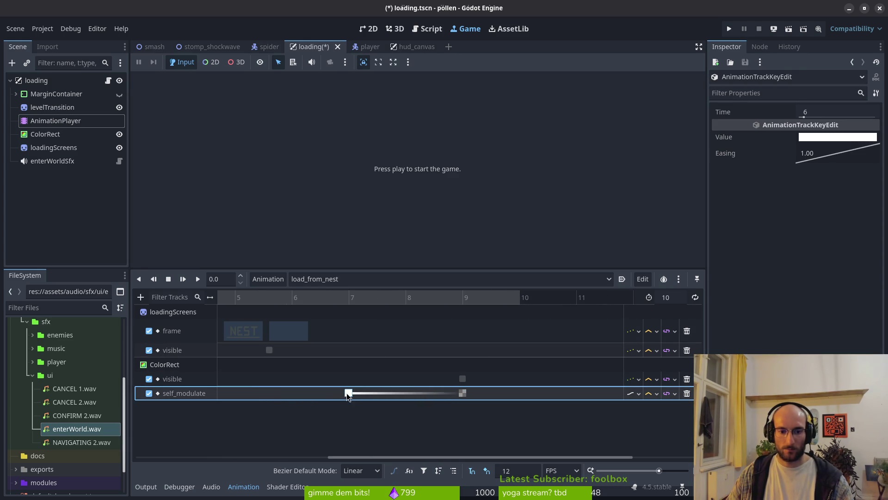
{"action": "left_click_drag", "start_coordinate": [269, 350], "coordinate": [349, 350]}
{"action": "left_click_drag", "start_coordinate": [289, 330], "coordinate": [366, 335]}
Shift the remaining frame keys onto times 4, 3, 2 and 1, and save the scene
{"action": "scroll", "coordinate": [304, 337], "scroll_direction": "left", "scroll_amount": 3}
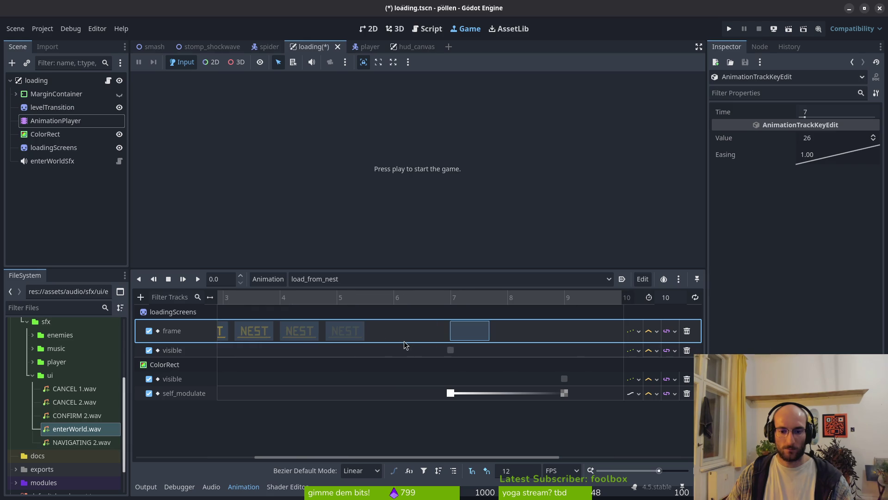
{"action": "left_click", "coordinate": [359, 332]}
{"action": "left_click_drag", "start_coordinate": [255, 331], "coordinate": [299, 341]}
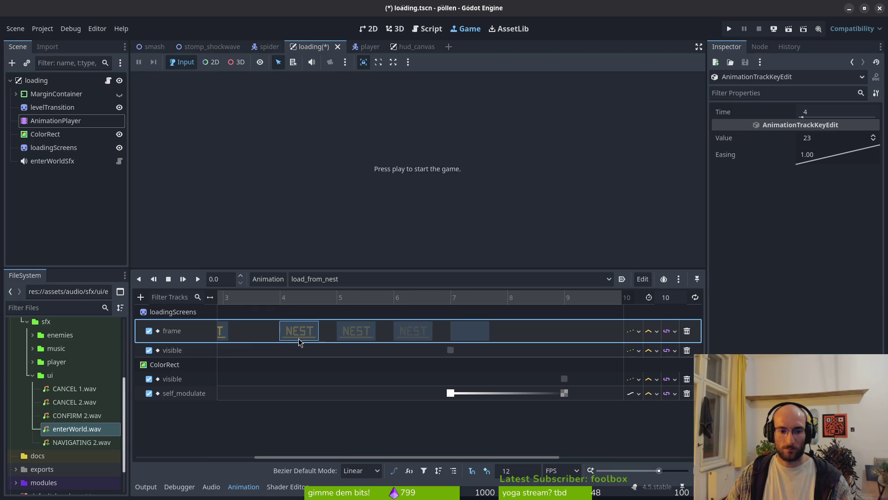
{"action": "scroll", "coordinate": [299, 341], "scroll_direction": "left", "scroll_amount": 5}
{"action": "left_click_drag", "start_coordinate": [372, 332], "coordinate": [407, 332]}
{"action": "left_click_drag", "start_coordinate": [325, 336], "coordinate": [349, 335]}
{"action": "left_click_drag", "start_coordinate": [281, 332], "coordinate": [293, 332]}
{"action": "key", "text": "ctrl+s"}
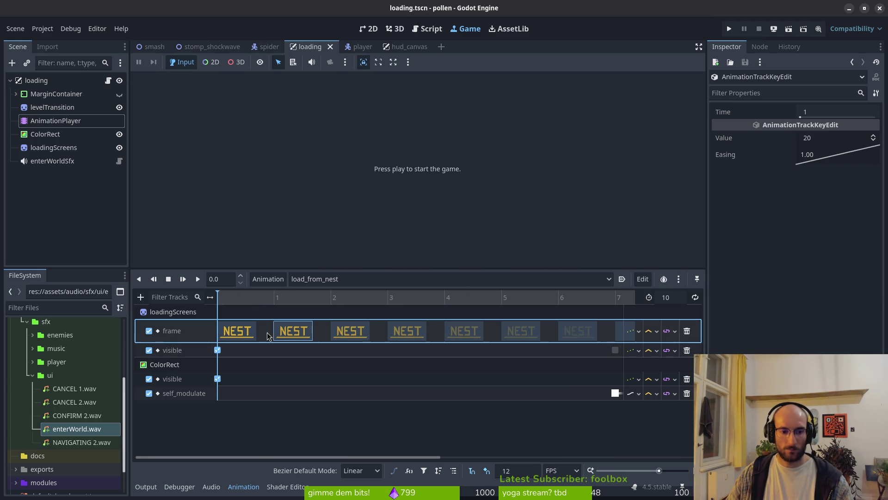
Run the game from the main menu to test the loading screens, then stop it
{"action": "left_click", "coordinate": [730, 28]}
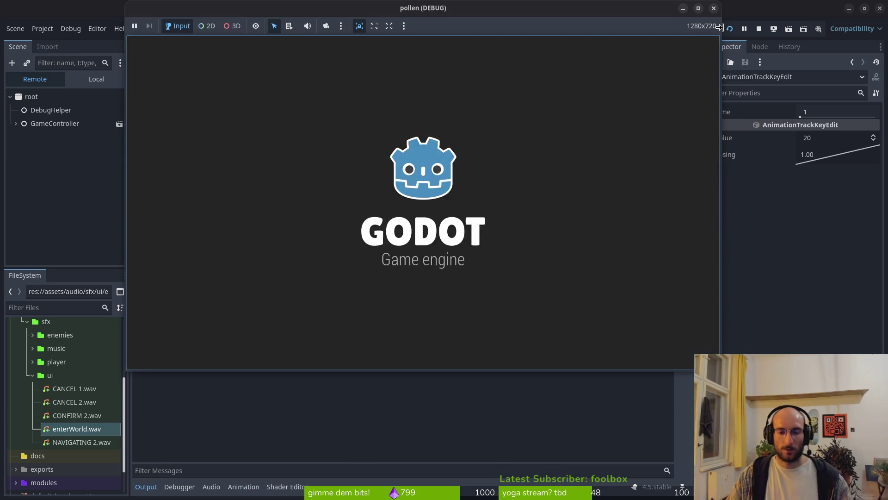
{"action": "key", "text": "Return"}
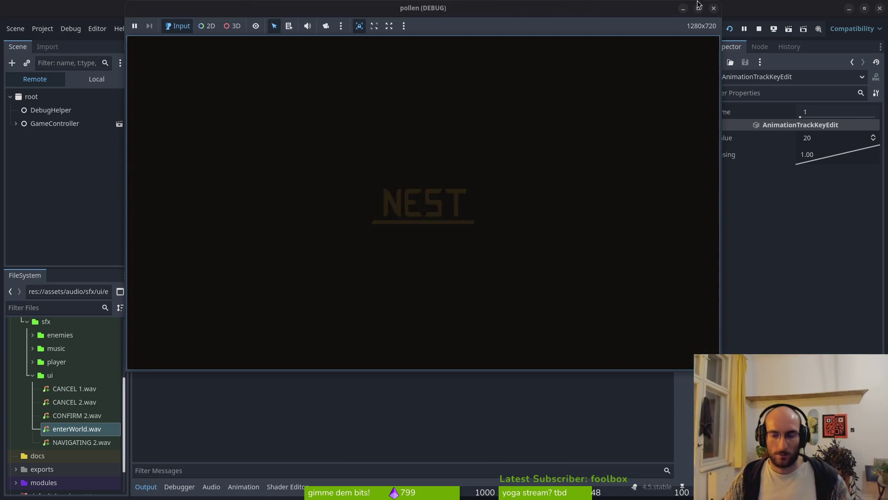
{"action": "left_click", "coordinate": [759, 28]}
Move load_to_nest's play_enter_world_sfx key to time 10, save, and run the game
{"action": "left_click", "coordinate": [56, 120]}
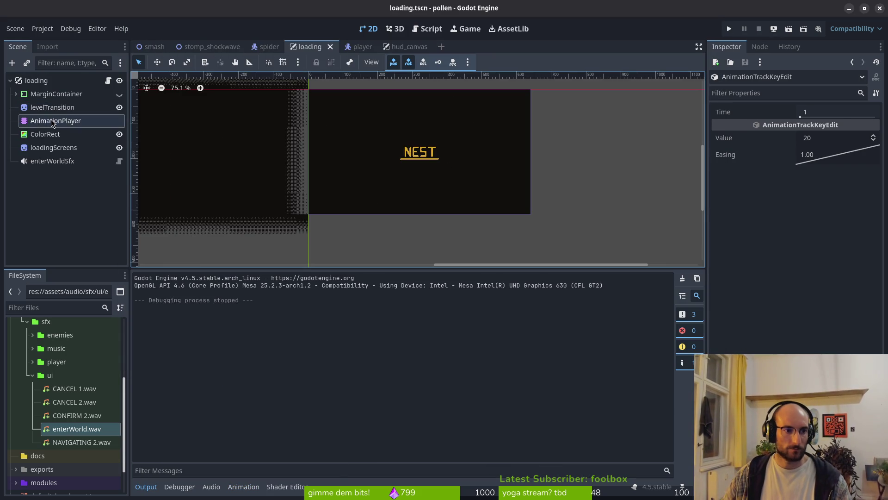
{"action": "left_click", "coordinate": [331, 279]}
{"action": "left_click", "coordinate": [328, 423]}
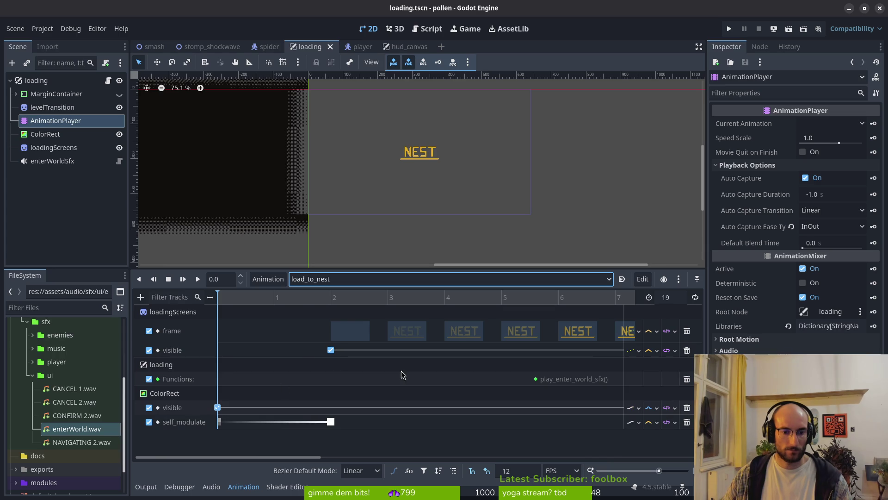
{"action": "scroll", "coordinate": [398, 383], "scroll_direction": "right", "scroll_amount": 3}
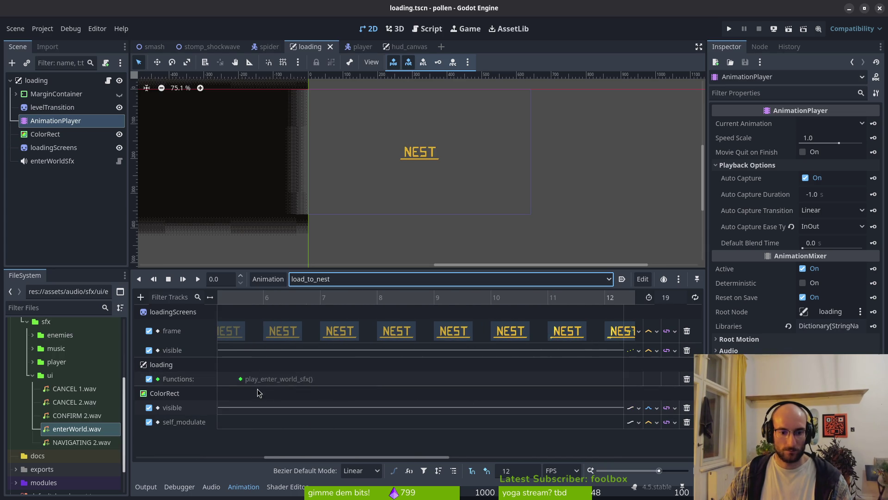
{"action": "left_click_drag", "start_coordinate": [240, 378], "coordinate": [490, 379]}
{"action": "key", "text": "ctrl+s"}
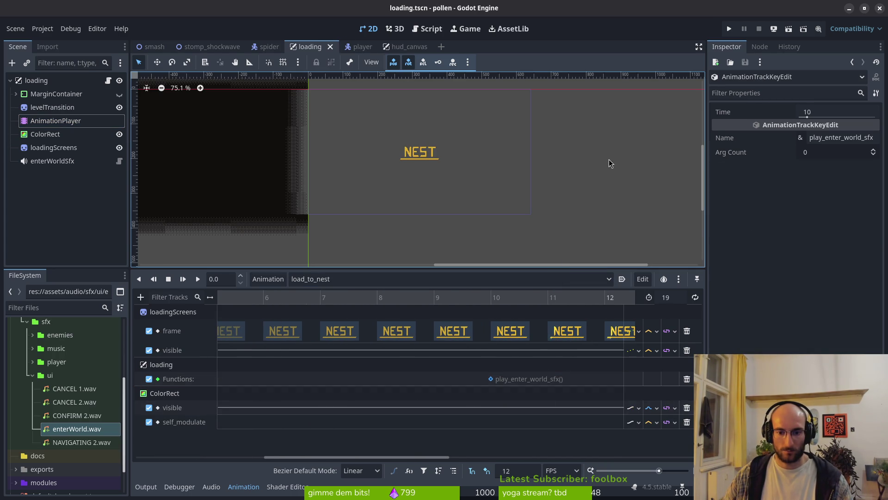
{"action": "left_click", "coordinate": [727, 29]}
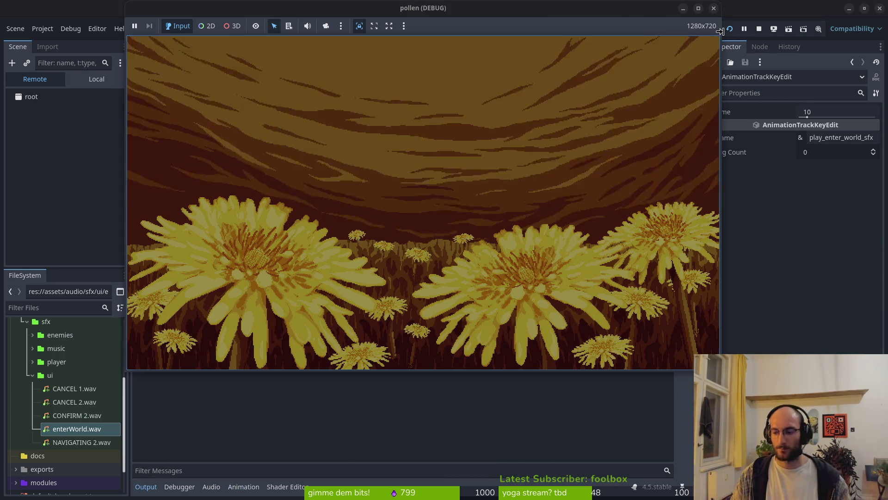
Start the game from the title menu, stop it, and switch to loadingScreens.aseprite in Aseprite
{"action": "key", "text": "Return"}
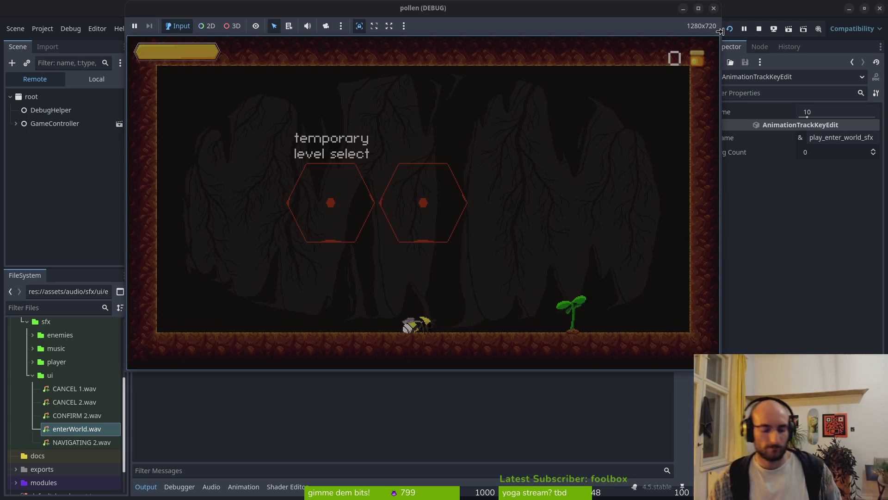
{"action": "left_click", "coordinate": [714, 8]}
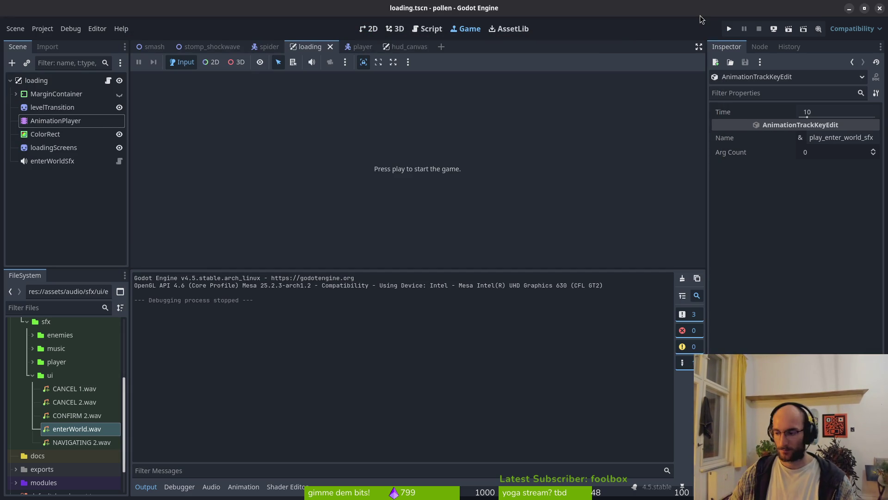
{"action": "key", "text": "alt+Tab"}
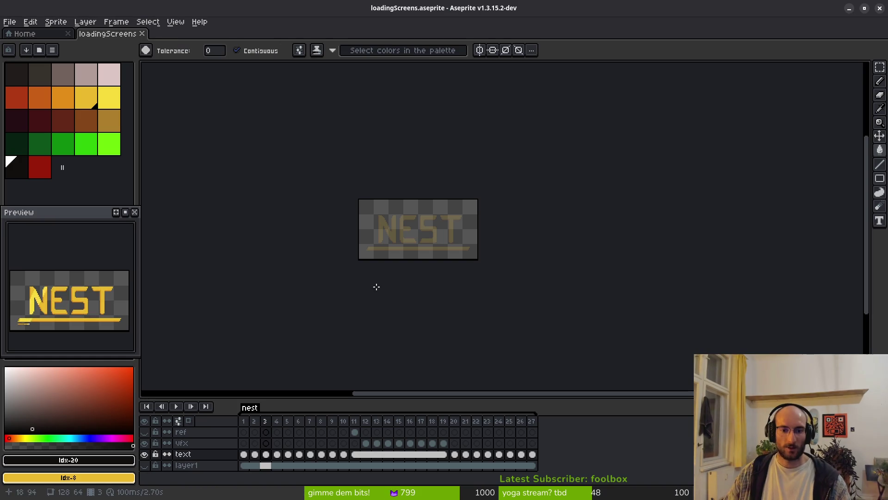
Inspect the vfx layer's shine on frame 12 and zoom in on the canvas
{"action": "left_click", "coordinate": [373, 443]}
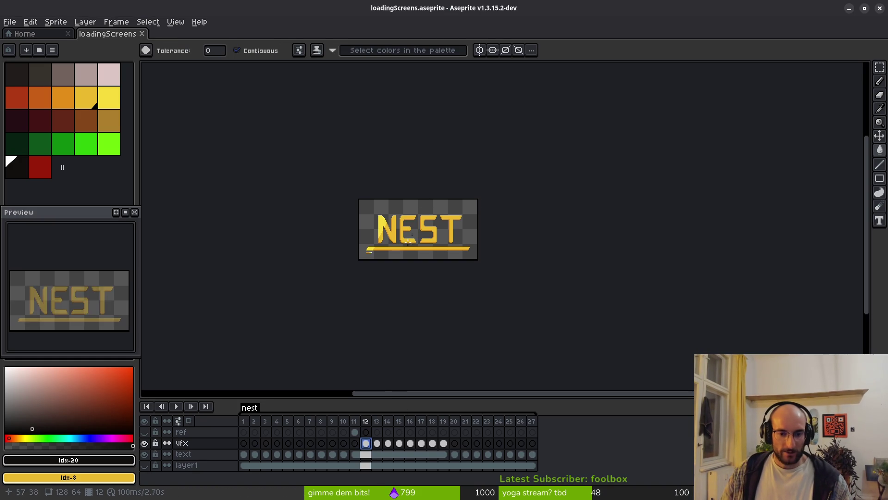
{"action": "scroll", "coordinate": [419, 235], "scroll_direction": "up", "scroll_amount": 4}
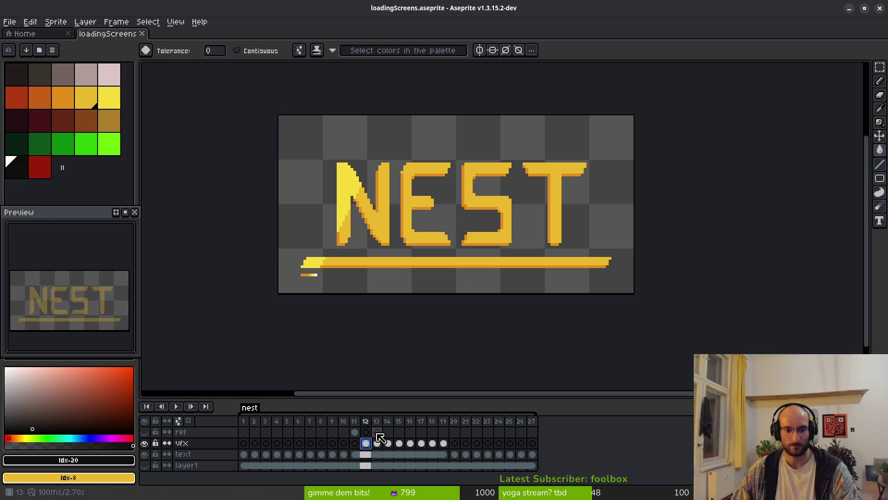
Step through text frames 19 and 21 to frame 27 and add an empty frame after it
{"action": "left_click", "coordinate": [533, 454]}
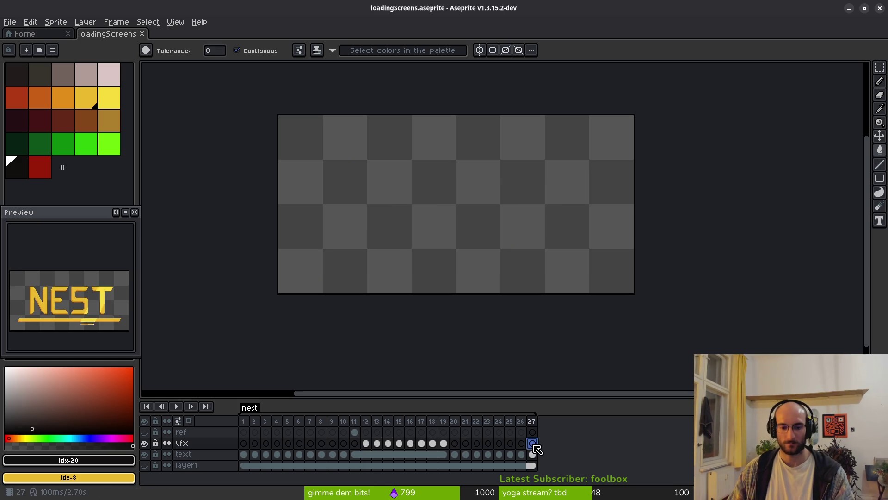
{"action": "left_click", "coordinate": [443, 455]}
{"action": "left_click", "coordinate": [465, 454]}
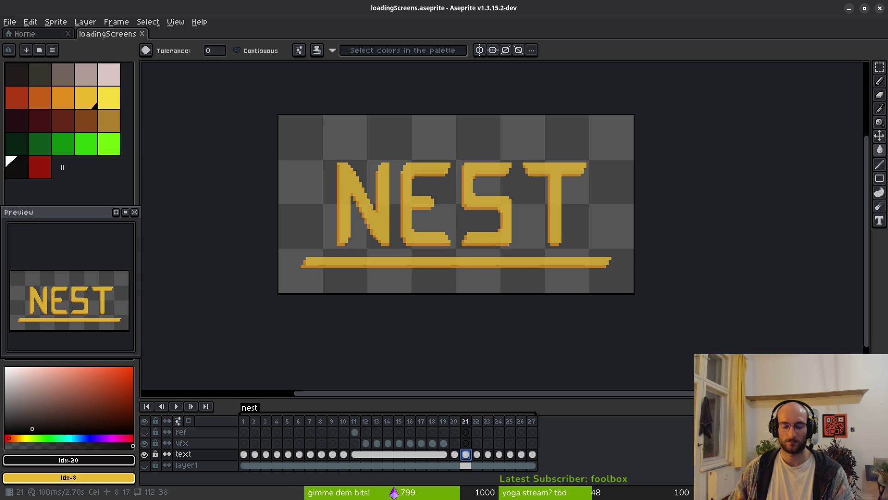
{"action": "left_click", "coordinate": [532, 454]}
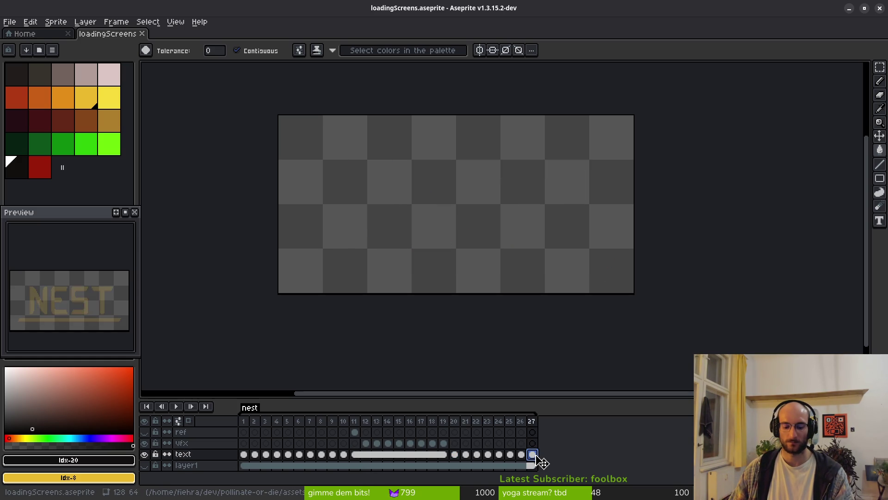
{"action": "key", "text": "alt+b"}
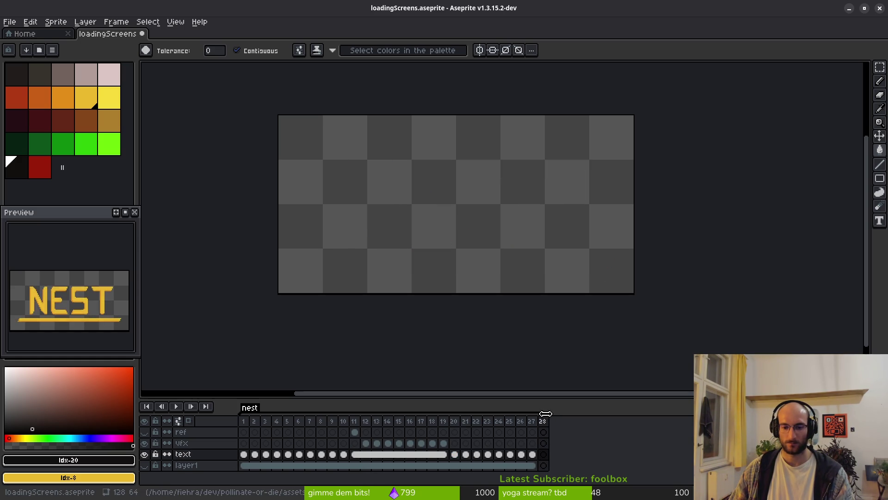
Select layer1's cels across frames 27–42 and link them
{"action": "left_click", "coordinate": [544, 455]}
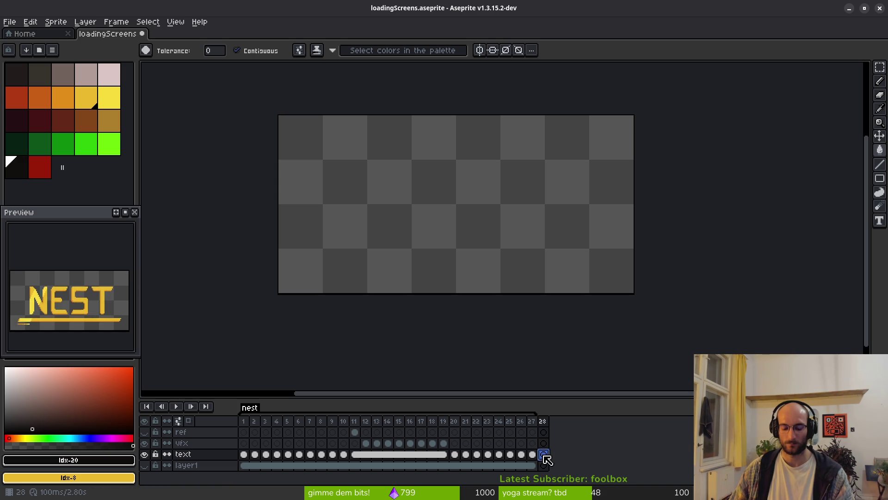
{"action": "mouse_move", "coordinate": [544, 454]}
{"action": "left_mouse_down"}
{"action": "mouse_move", "coordinate": [638, 440]}
{"action": "mouse_move", "coordinate": [616, 462]}
{"action": "mouse_move", "coordinate": [546, 444]}
{"action": "mouse_move", "coordinate": [561, 440]}
{"action": "mouse_move", "coordinate": [506, 471]}
{"action": "left_mouse_up"}
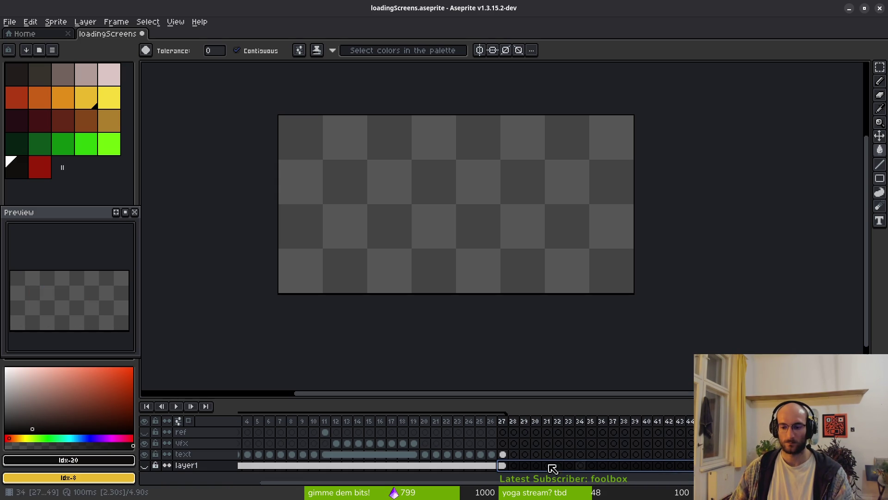
{"action": "right_click", "coordinate": [501, 465]}
{"action": "left_click", "coordinate": [551, 465]}
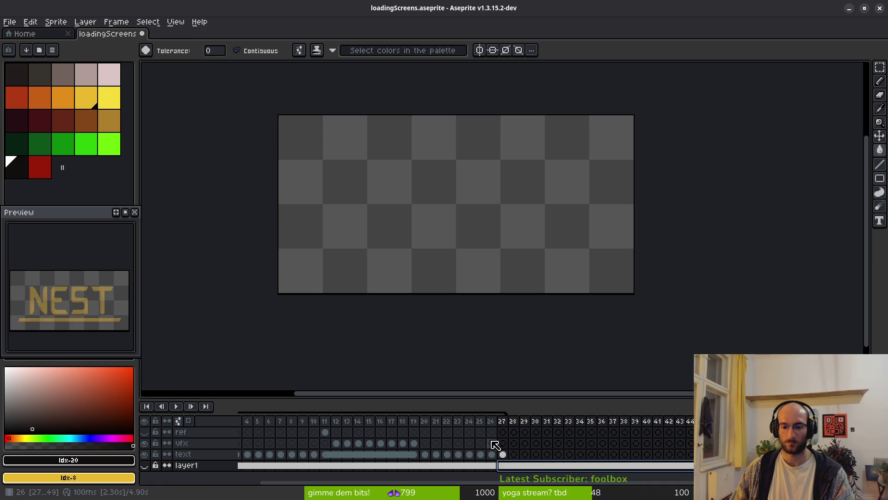
{"action": "left_click", "coordinate": [503, 454]}
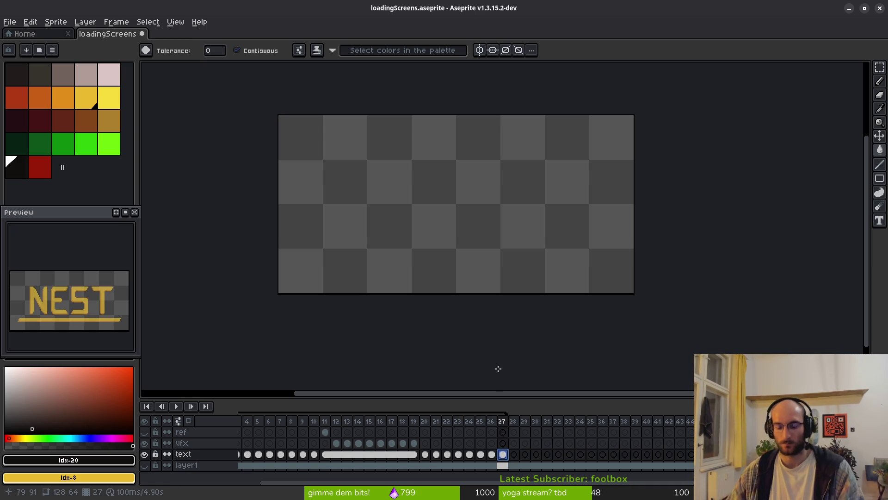
{"action": "scroll", "coordinate": [416, 437], "scroll_direction": "left", "scroll_amount": 3}
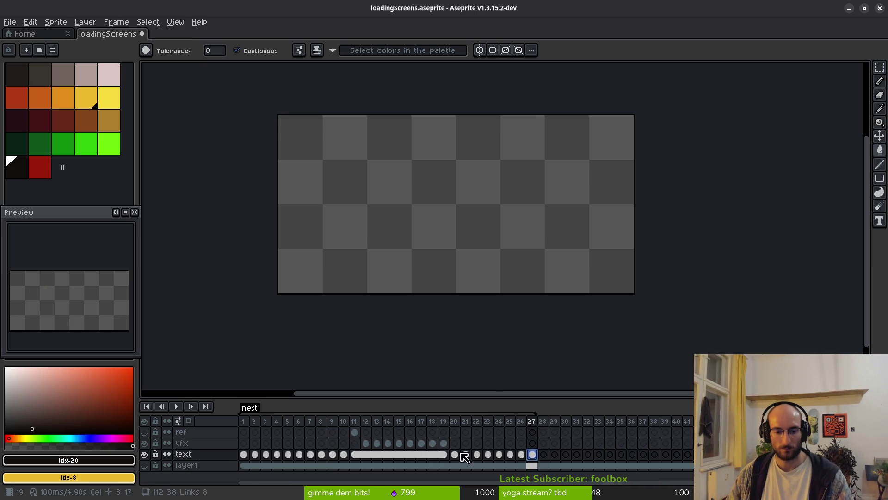
Review the vfx shine on frames 12, 13 and 35, and text-layer frames 10–11
{"action": "left_click", "coordinate": [368, 444]}
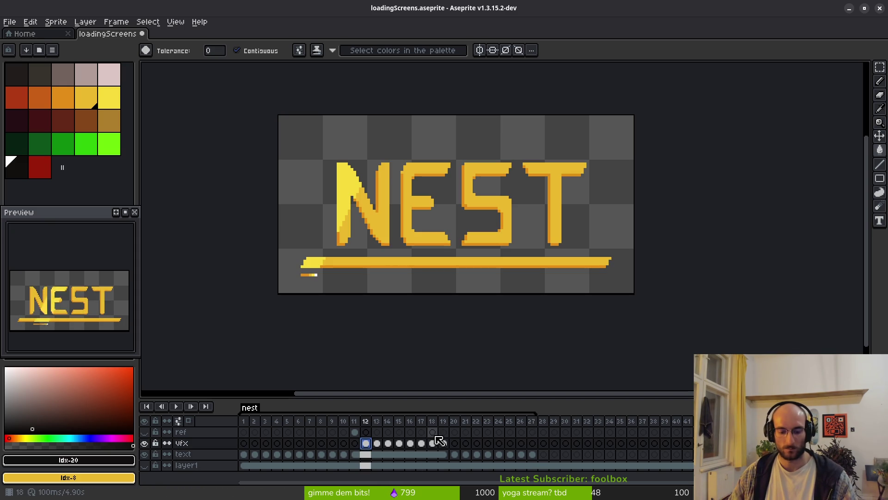
{"action": "left_click", "coordinate": [622, 443]}
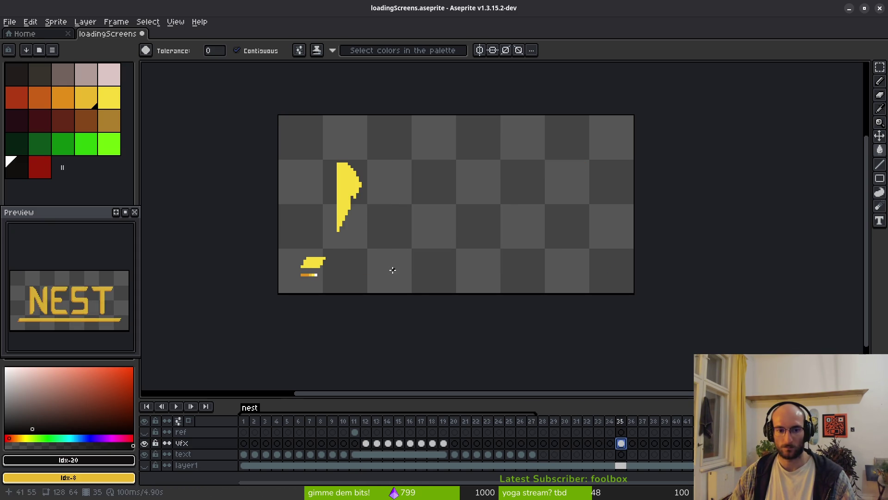
{"action": "left_click_drag", "start_coordinate": [390, 269], "coordinate": [399, 273]}
{"action": "left_click", "coordinate": [377, 443]}
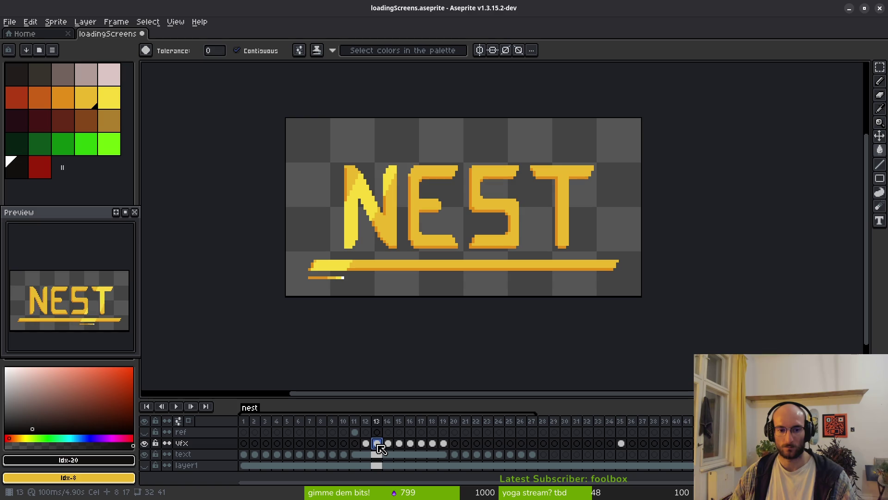
{"action": "left_click", "coordinate": [345, 454]}
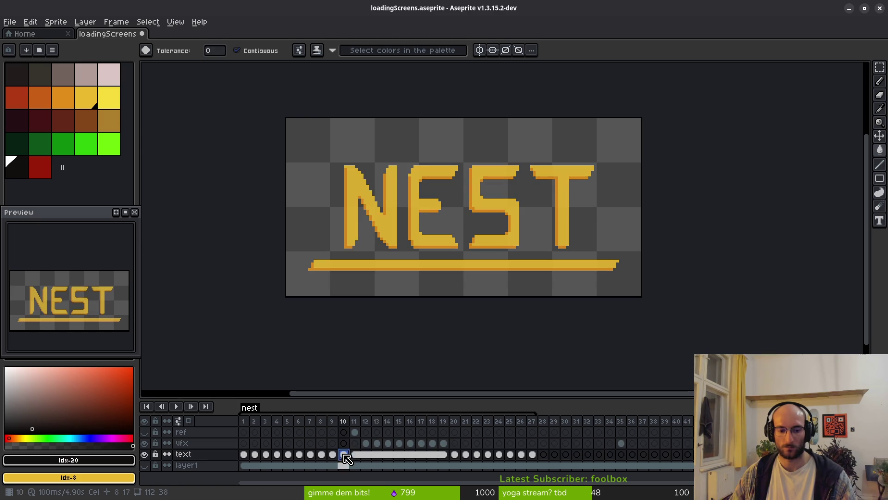
{"action": "left_click", "coordinate": [145, 454]}
{"action": "left_click", "coordinate": [144, 454]}
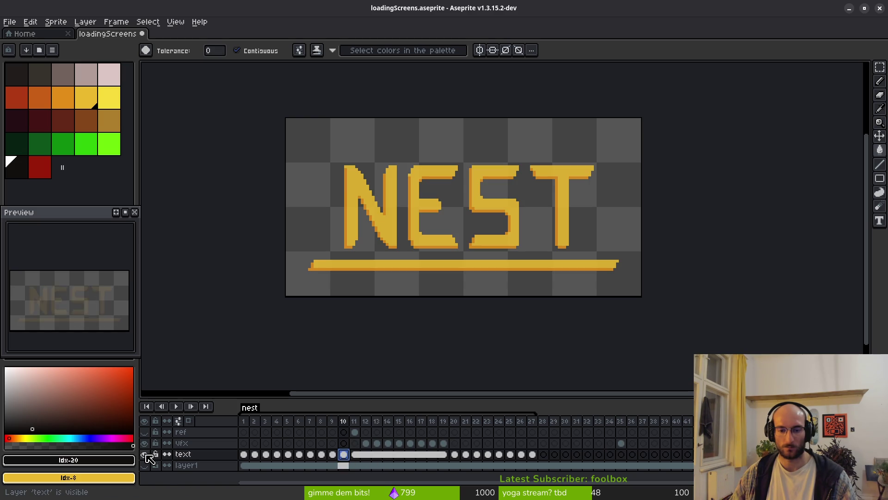
{"action": "left_click", "coordinate": [244, 455]}
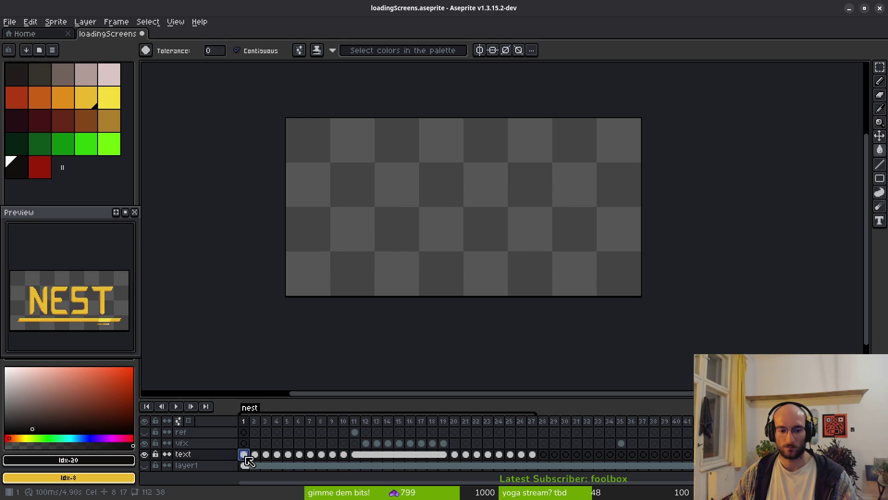
{"action": "left_click", "coordinate": [356, 455]}
Delete the vfx shine cel on frame 35
{"action": "left_click", "coordinate": [629, 461]}
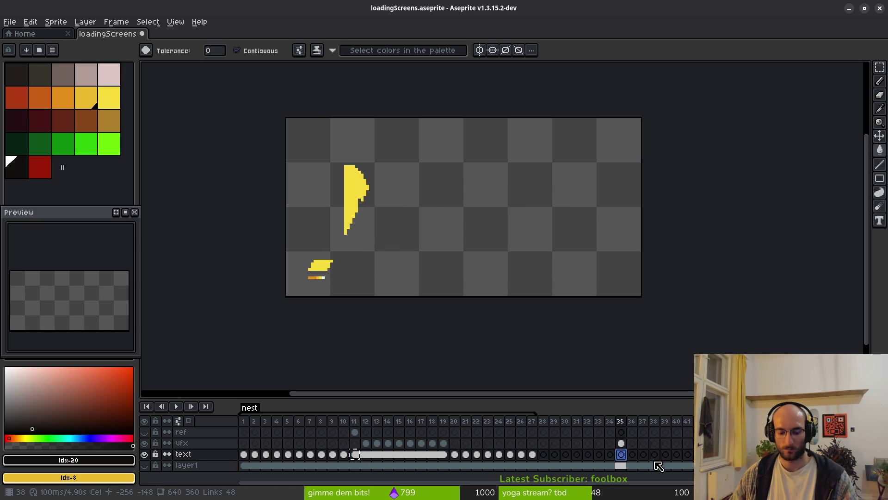
{"action": "left_click", "coordinate": [620, 454]}
{"action": "left_click", "coordinate": [628, 445]}
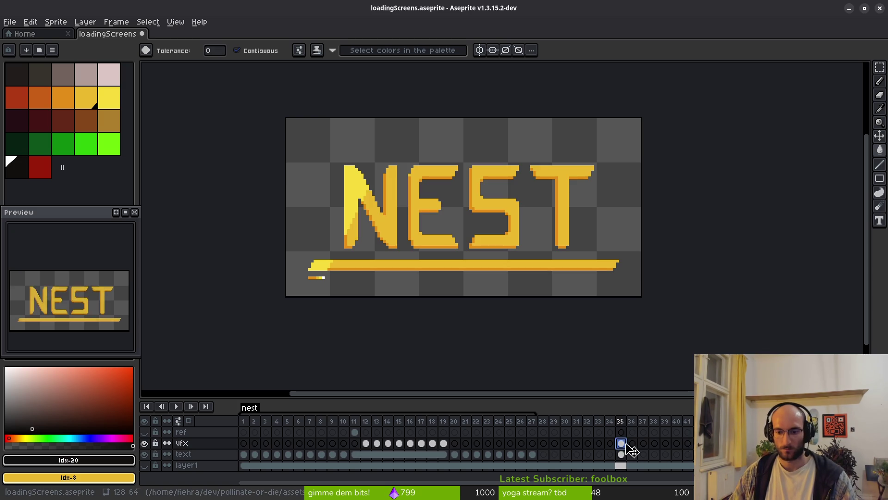
{"action": "key", "text": "Delete"}
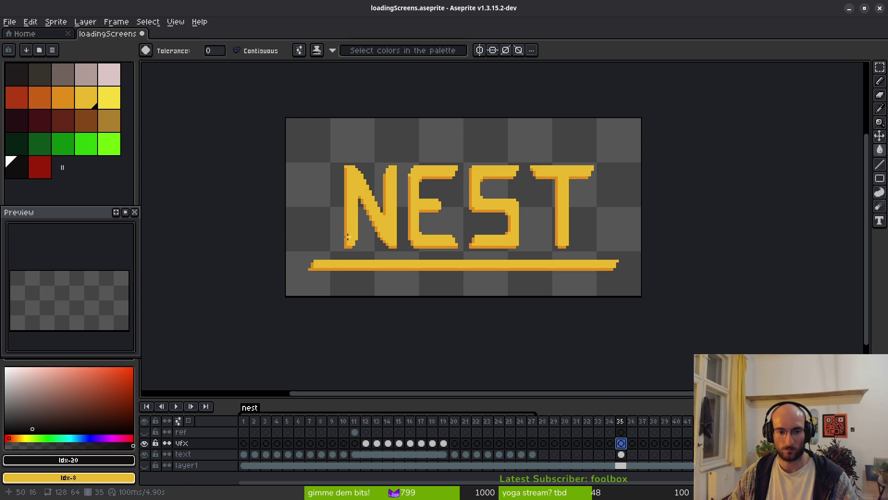
{"action": "left_click_drag", "start_coordinate": [419, 182], "coordinate": [422, 193]}
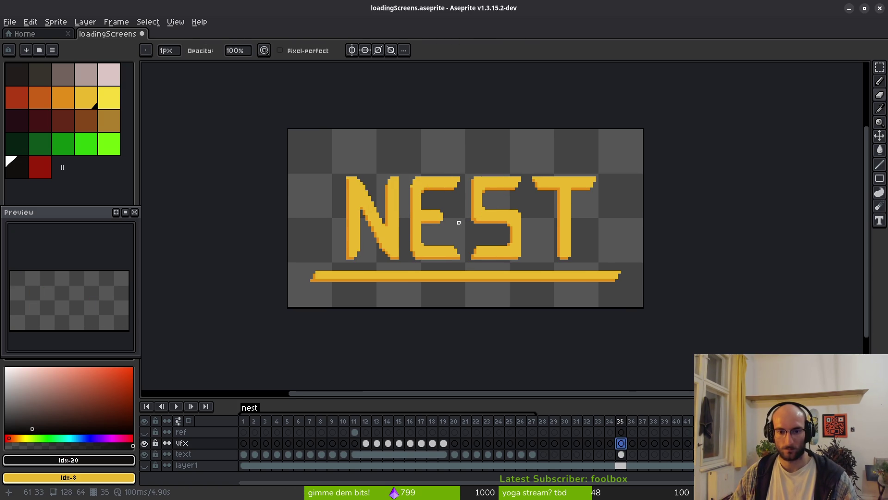
Make the 'ref' layer visible and check its red dotted guides on frames 11 and 35
{"action": "key", "text": "v"}
{"action": "key", "text": "b"}
{"action": "scroll", "coordinate": [396, 198], "scroll_direction": "up", "scroll_amount": 2}
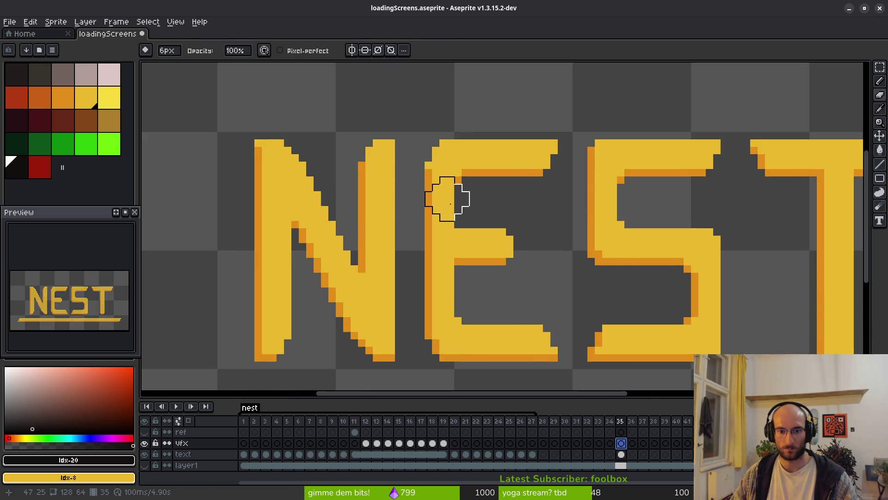
{"action": "scroll", "coordinate": [446, 220], "scroll_direction": "down", "scroll_amount": 1}
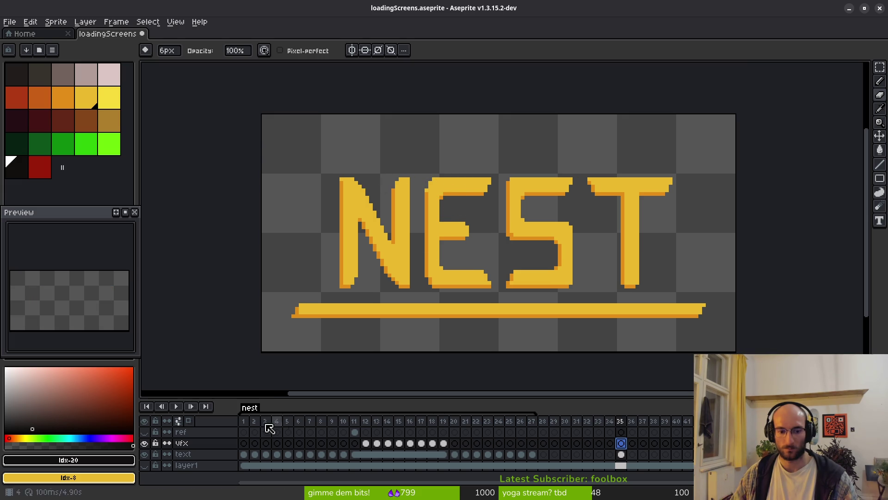
{"action": "left_click", "coordinate": [144, 432]}
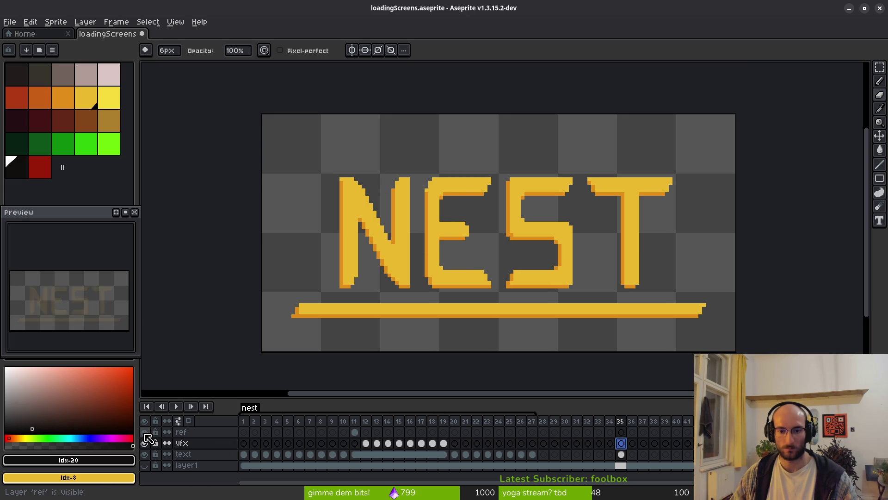
{"action": "left_click", "coordinate": [354, 431]}
{"action": "left_click", "coordinate": [622, 431]}
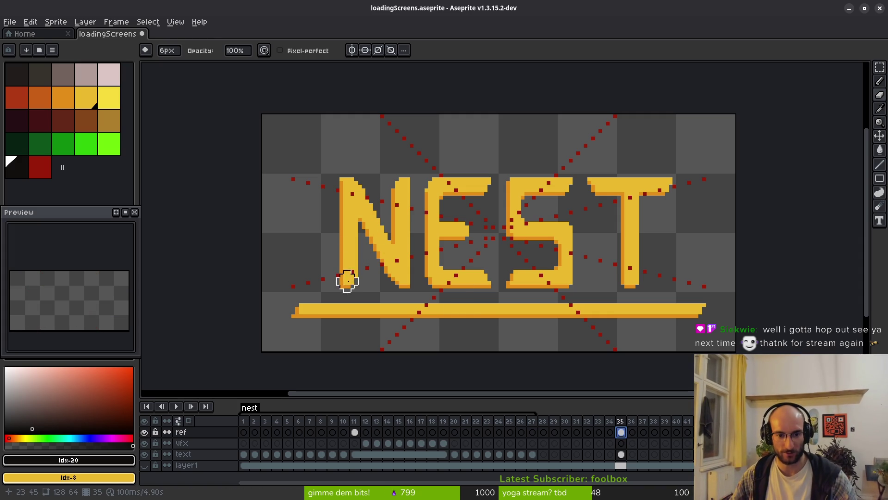
On the text layer's frame 35 cel, erase the N and the left side of the S
{"action": "left_click", "coordinate": [622, 455]}
{"action": "left_click_drag", "start_coordinate": [351, 281], "coordinate": [336, 166]}
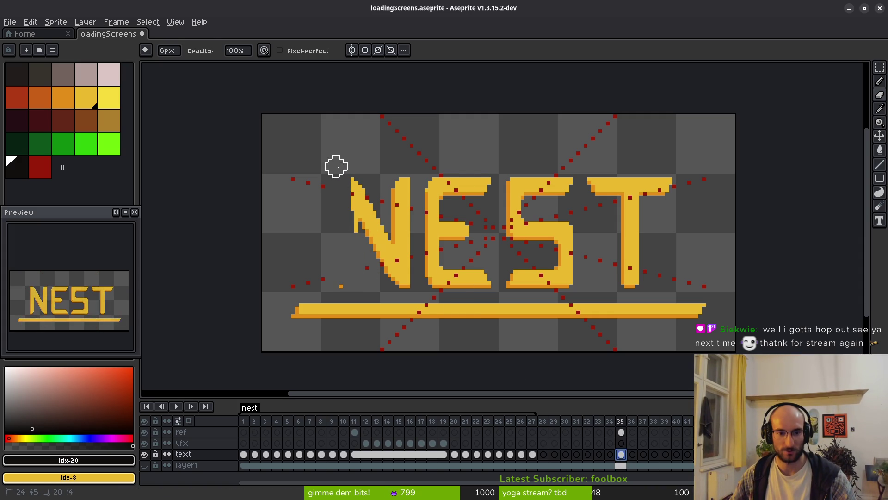
{"action": "mouse_move", "coordinate": [336, 284]}
{"action": "left_mouse_down"}
{"action": "mouse_move", "coordinate": [401, 277]}
{"action": "mouse_move", "coordinate": [408, 176]}
{"action": "mouse_move", "coordinate": [365, 153]}
{"action": "mouse_move", "coordinate": [355, 170]}
{"action": "left_mouse_up"}
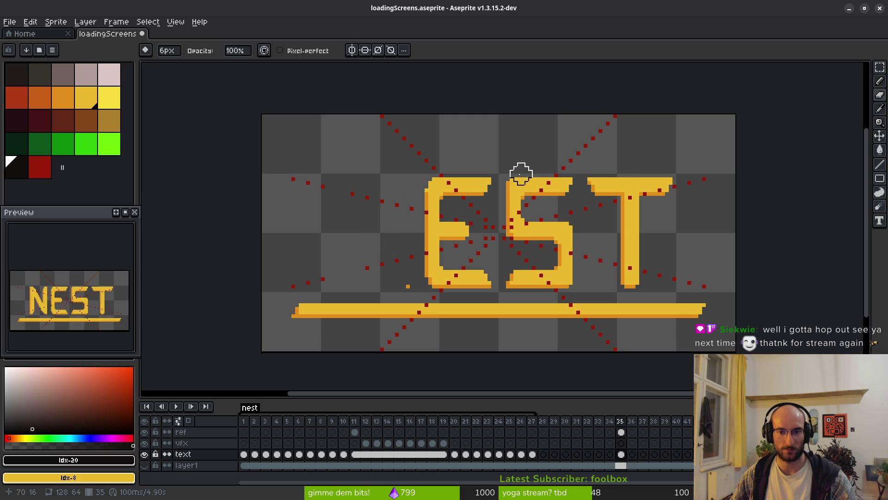
{"action": "mouse_move", "coordinate": [520, 174]}
{"action": "left_mouse_down"}
{"action": "mouse_move", "coordinate": [513, 281]}
{"action": "mouse_move", "coordinate": [561, 235]}
{"action": "mouse_move", "coordinate": [557, 248]}
{"action": "mouse_move", "coordinate": [528, 174]}
{"action": "mouse_move", "coordinate": [658, 192]}
{"action": "mouse_move", "coordinate": [624, 217]}
{"action": "mouse_move", "coordinate": [634, 283]}
{"action": "mouse_move", "coordinate": [617, 215]}
{"action": "left_mouse_up"}
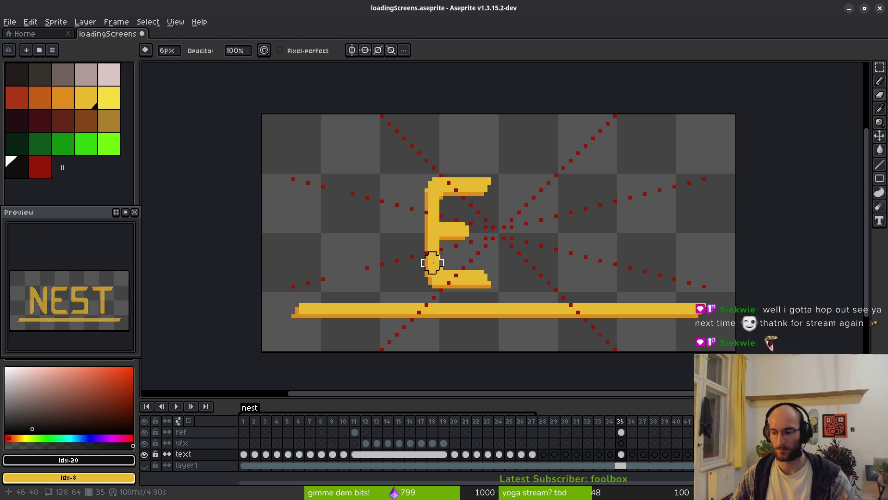
Marquee-select the E, nudge it right to sit just above the underline bar, then deselect
{"action": "key", "text": "m"}
{"action": "mouse_move", "coordinate": [394, 147]}
{"action": "left_mouse_down"}
{"action": "mouse_move", "coordinate": [511, 298]}
{"action": "mouse_move", "coordinate": [619, 278]}
{"action": "mouse_move", "coordinate": [662, 283]}
{"action": "left_mouse_up"}
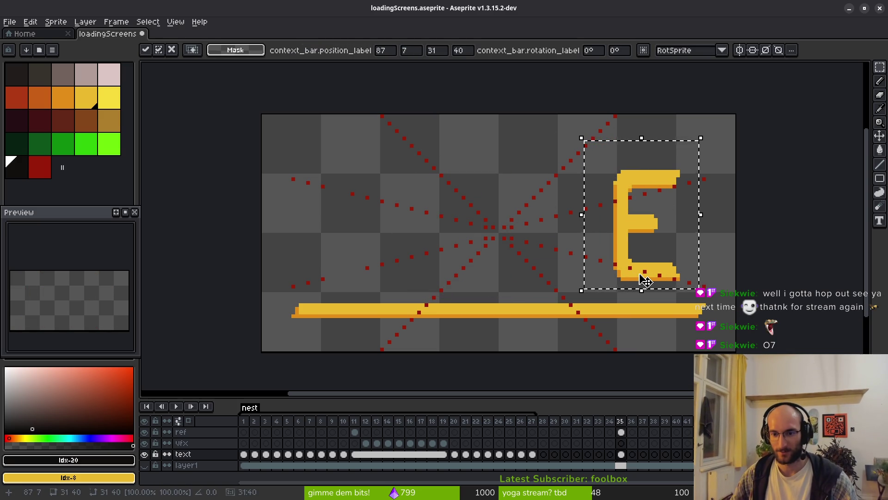
{"action": "key", "text": "Down"}
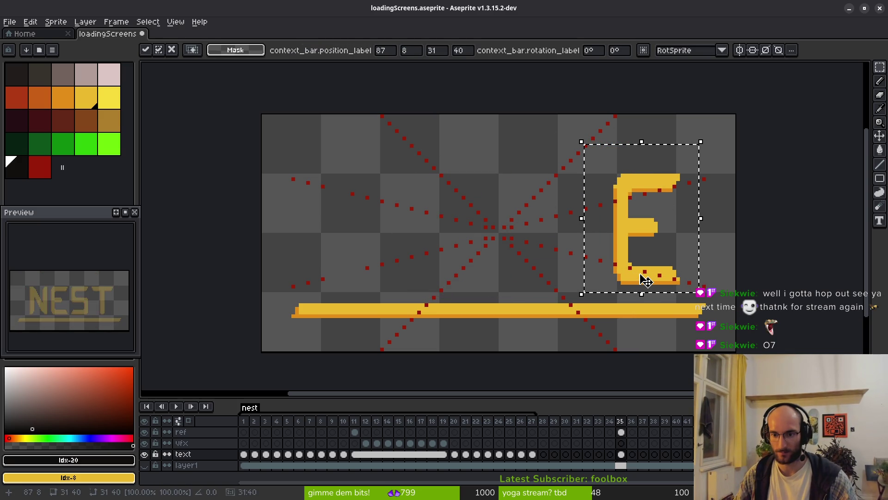
{"action": "key", "text": "Down"}
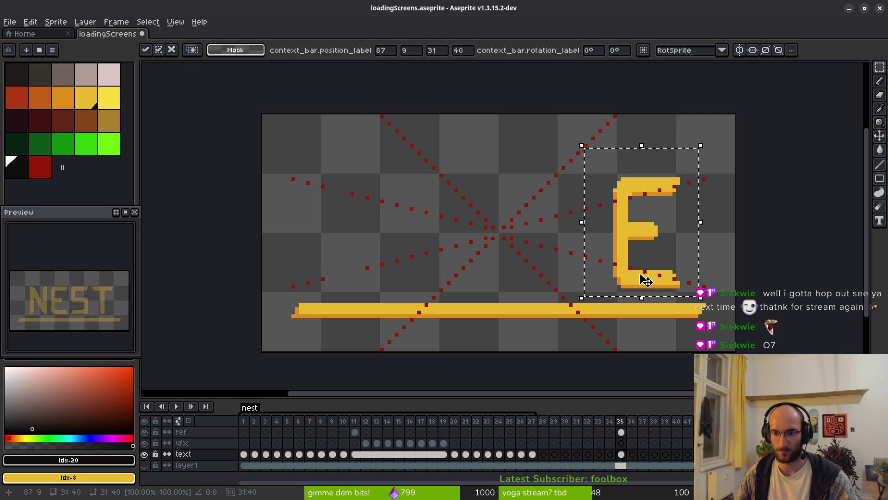
{"action": "key", "text": "Left"}
{"action": "key", "text": "Left"}
{"action": "key", "text": "Left"}
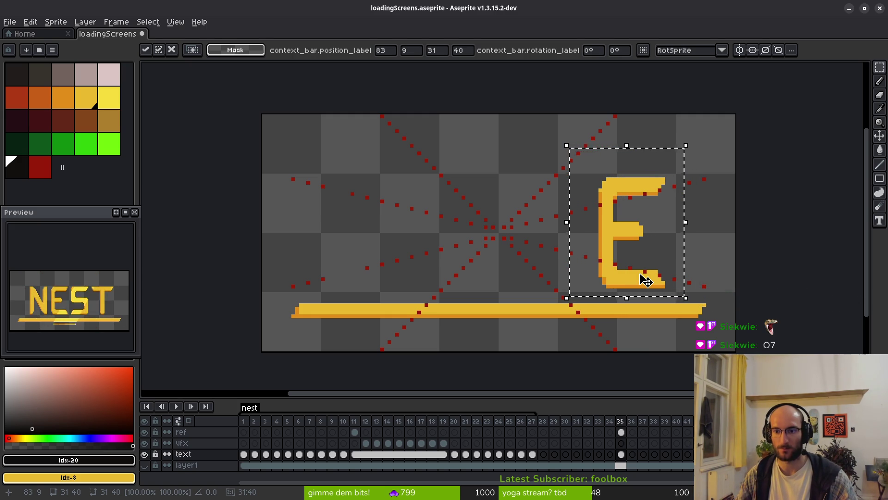
{"action": "key", "text": "Right"}
{"action": "key", "text": "Right"}
{"action": "key", "text": "Right"}
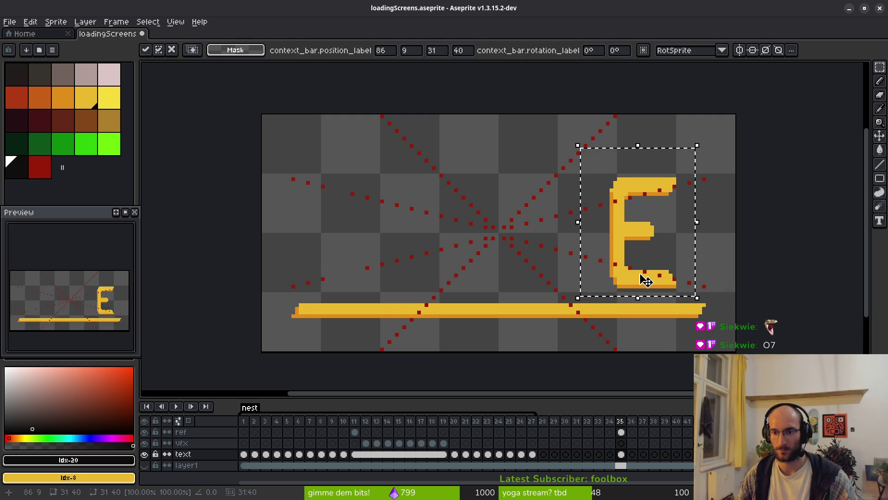
{"action": "key", "text": "Tab"}
{"action": "key", "text": "Tab"}
{"action": "key", "text": "ctrl+d"}
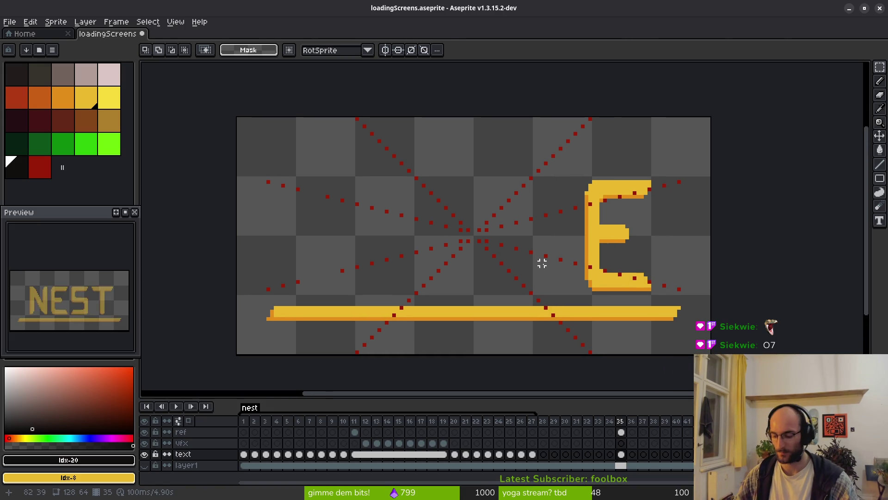
Pick the letters' yellow as the colour and paint a two-pixel green marker left of the E
{"action": "key", "text": "l"}
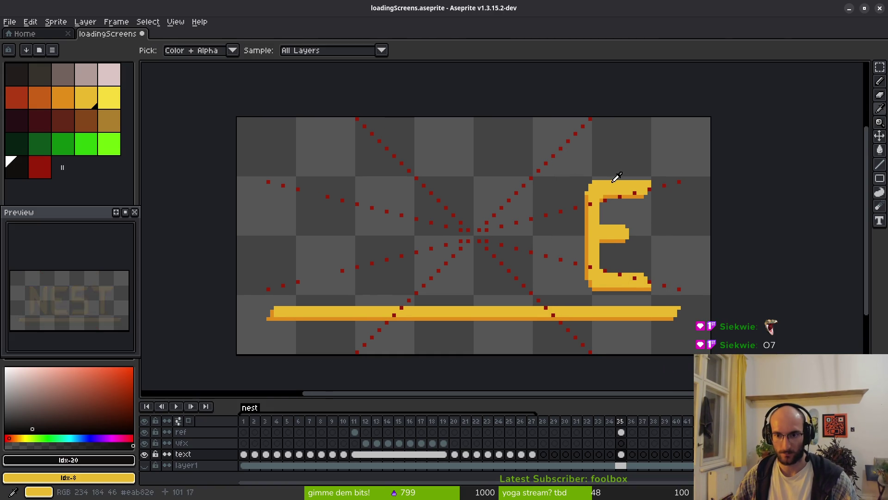
{"action": "left_click", "coordinate": [615, 183], "text": "alt"}
{"action": "scroll", "coordinate": [562, 202], "scroll_direction": "up", "scroll_amount": 3}
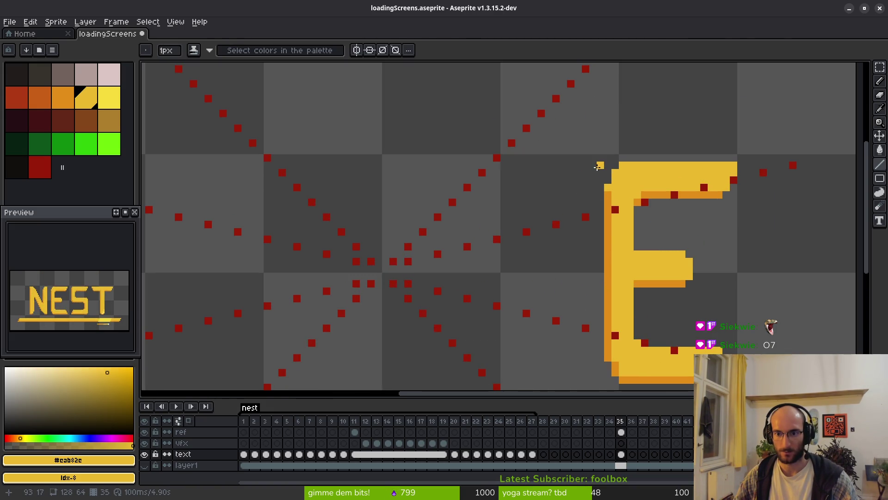
{"action": "right_click", "coordinate": [109, 143]}
{"action": "right_click", "coordinate": [600, 165]}
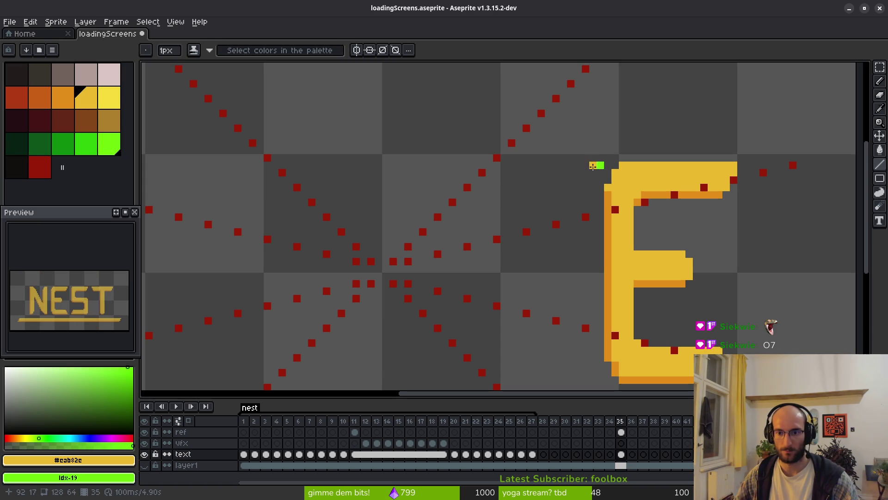
{"action": "right_click", "coordinate": [579, 164]}
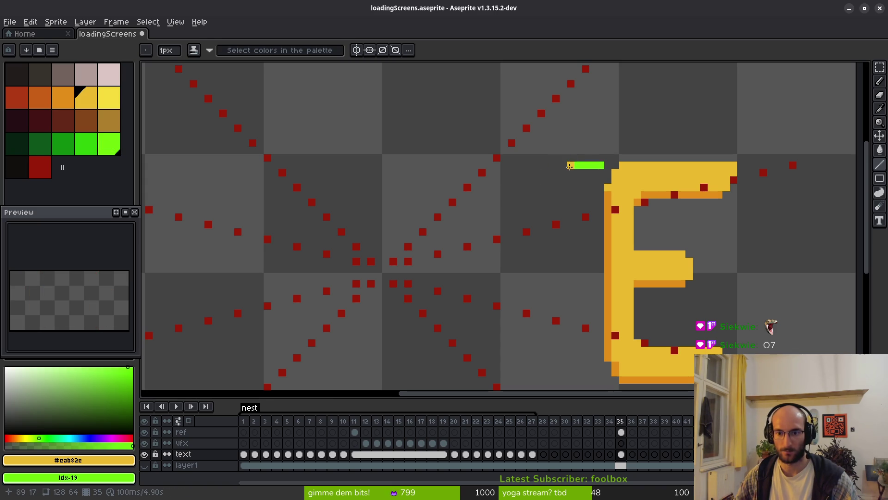
Draw a stair-stepped yellow diagonal from the marker down toward the underline
{"action": "scroll", "coordinate": [570, 166], "scroll_direction": "down", "scroll_amount": 3}
{"action": "scroll", "coordinate": [572, 146], "scroll_direction": "up", "scroll_amount": 2}
{"action": "mouse_move", "coordinate": [571, 144]}
{"action": "left_mouse_down"}
{"action": "mouse_move", "coordinate": [501, 300]}
{"action": "mouse_move", "coordinate": [486, 314]}
{"action": "mouse_move", "coordinate": [517, 312]}
{"action": "left_mouse_up"}
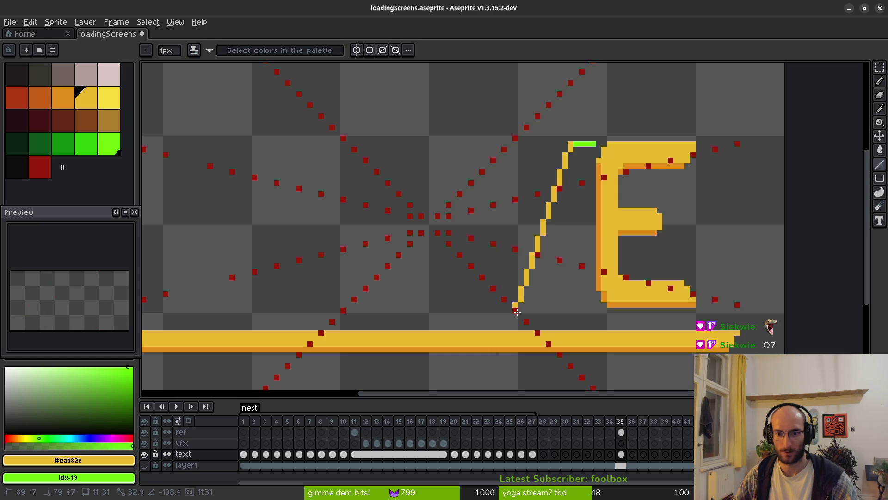
{"action": "mouse_move", "coordinate": [517, 313]}
{"action": "left_mouse_down"}
{"action": "mouse_move", "coordinate": [568, 155]}
{"action": "mouse_move", "coordinate": [562, 172]}
{"action": "left_mouse_up"}
{"action": "scroll", "coordinate": [565, 161], "scroll_direction": "up", "scroll_amount": 1}
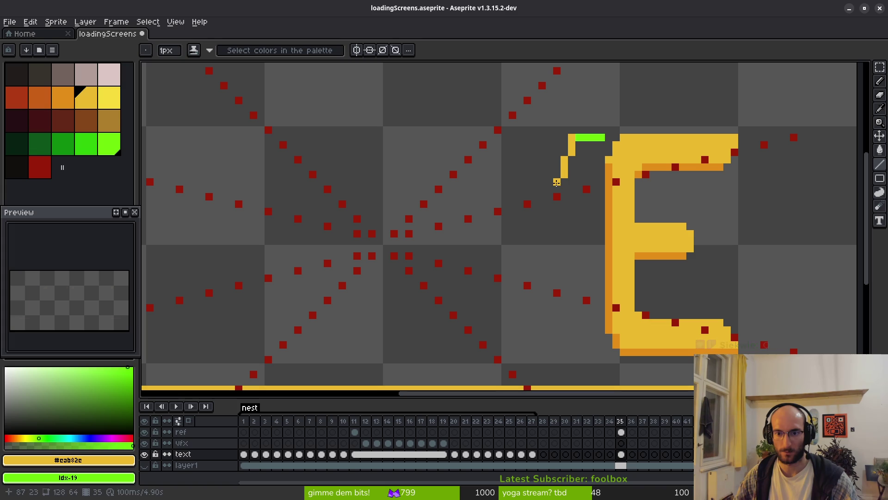
{"action": "left_click_drag", "start_coordinate": [549, 204], "coordinate": [549, 221]}
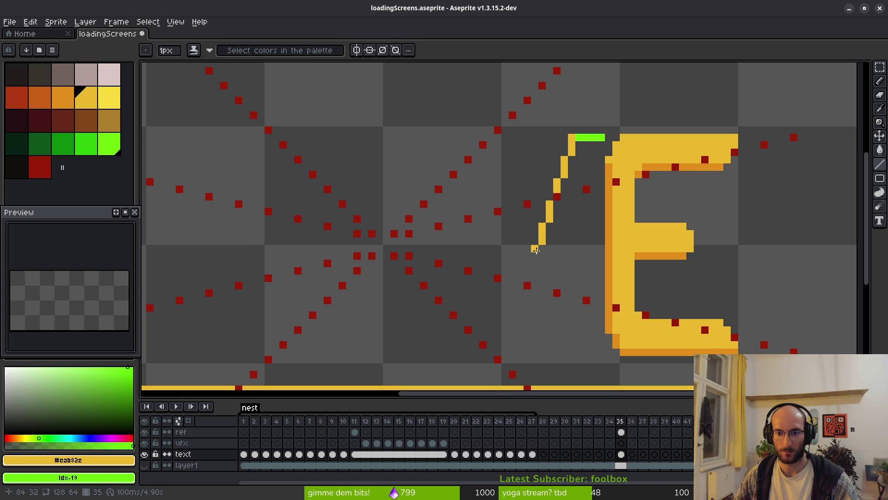
{"action": "left_click_drag", "start_coordinate": [528, 271], "coordinate": [528, 279]}
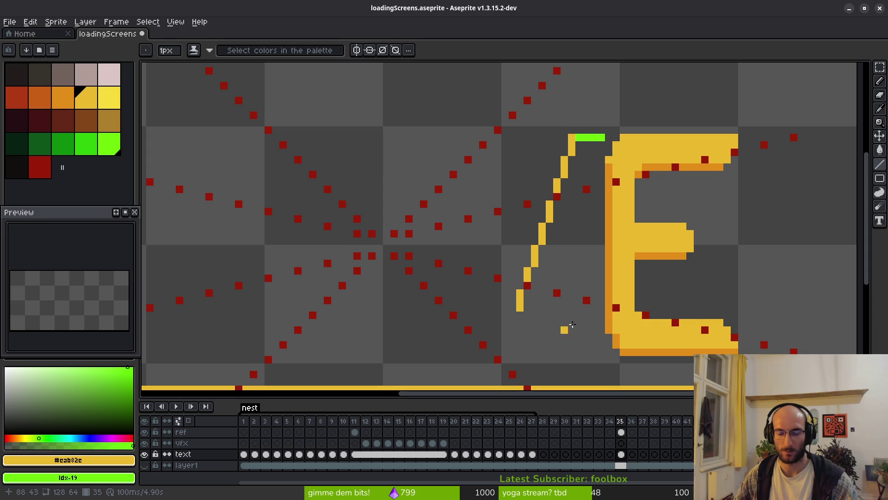
{"action": "scroll", "coordinate": [572, 324], "scroll_direction": "down", "scroll_amount": 4}
{"action": "mouse_move", "coordinate": [508, 222]}
{"action": "left_mouse_down"}
{"action": "mouse_move", "coordinate": [499, 257]}
{"action": "mouse_move", "coordinate": [478, 259]}
{"action": "mouse_move", "coordinate": [480, 240]}
{"action": "left_mouse_up"}
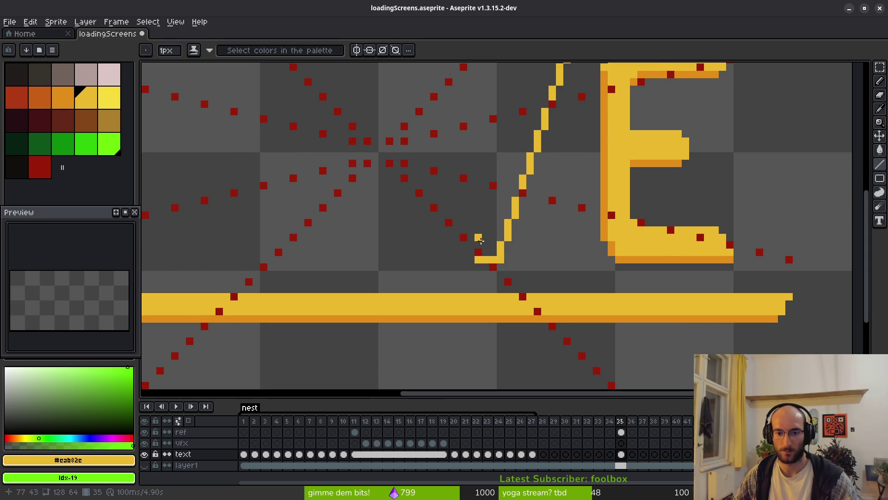
{"action": "key", "text": "ctrl+z"}
{"action": "scroll", "coordinate": [489, 236], "scroll_direction": "down", "scroll_amount": 2}
Select the slanted stroke and try placing a copy 10 pixels left, then undo it
{"action": "key", "text": "m"}
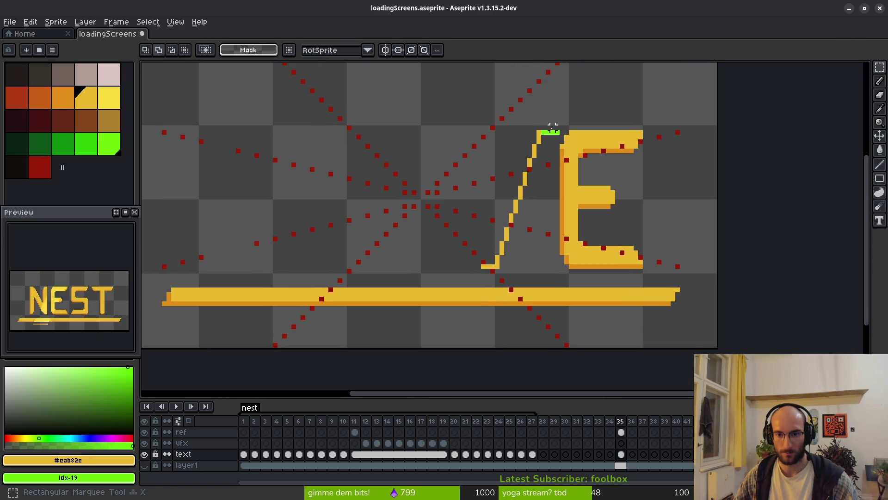
{"action": "left_click_drag", "start_coordinate": [543, 128], "coordinate": [493, 270]}
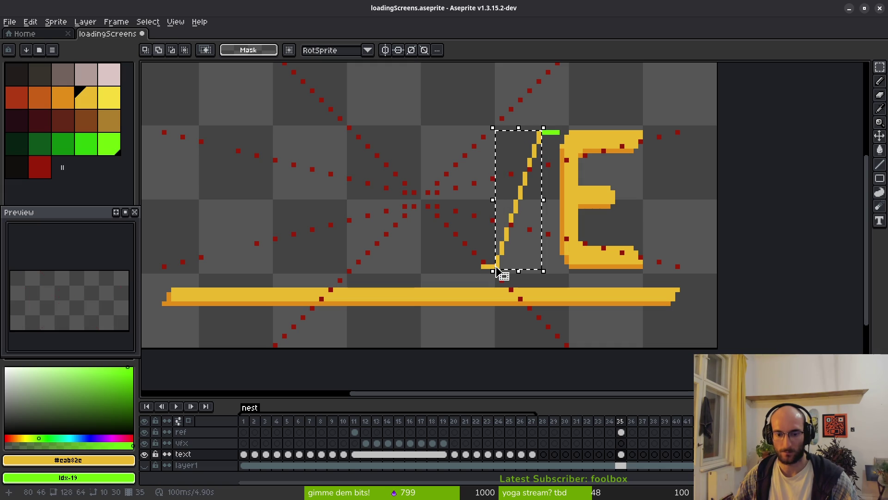
{"action": "left_click", "coordinate": [539, 258]}
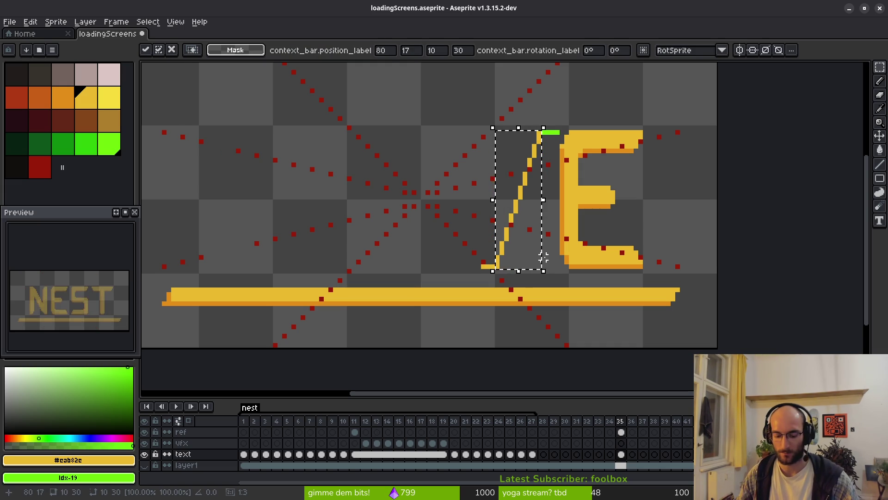
{"action": "key", "text": "Return"}
{"action": "left_click_drag", "start_coordinate": [524, 151], "coordinate": [464, 295]}
{"action": "left_click", "coordinate": [498, 256]}
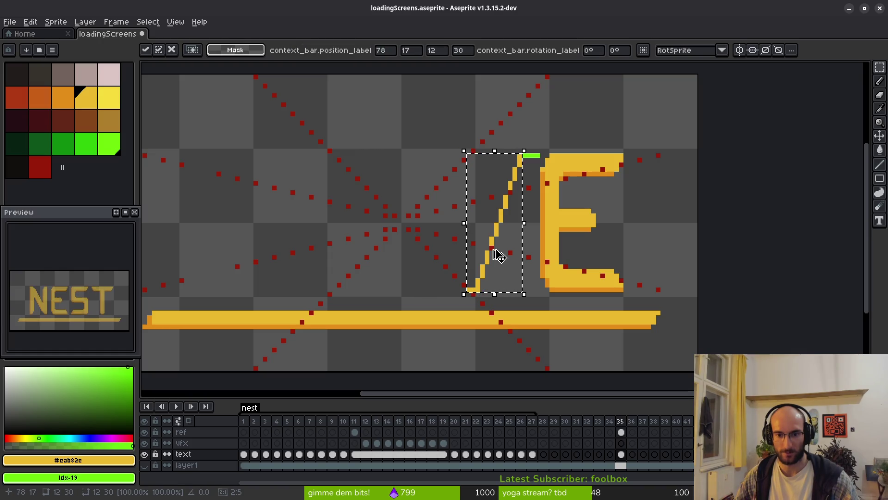
{"action": "mouse_move", "coordinate": [498, 256]}
{"action": "left_mouse_down"}
{"action": "mouse_move", "coordinate": [440, 258]}
{"action": "mouse_move", "coordinate": [451, 255]}
{"action": "left_mouse_up"}
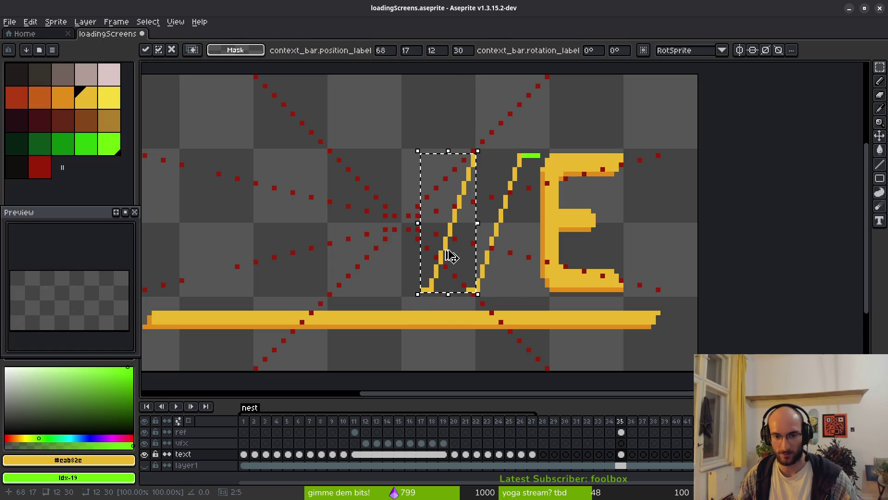
{"action": "key", "text": "Return"}
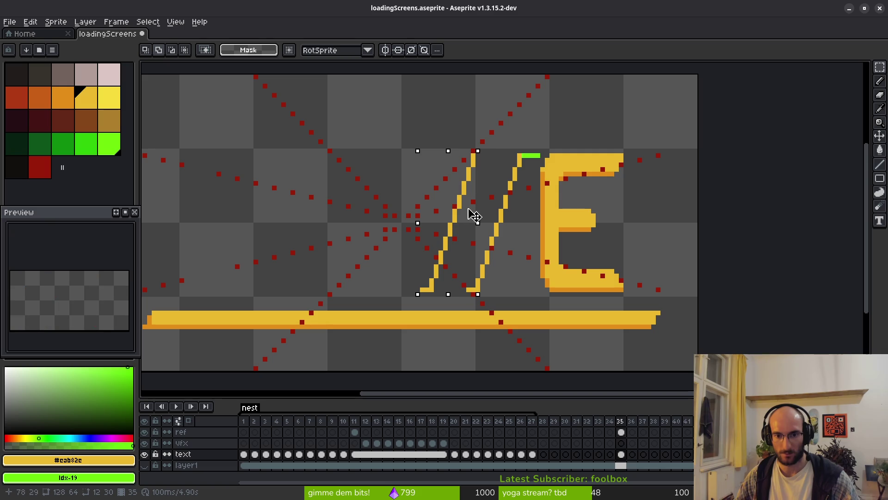
{"action": "key", "text": "ctrl+z"}
{"action": "key", "text": "ctrl+d"}
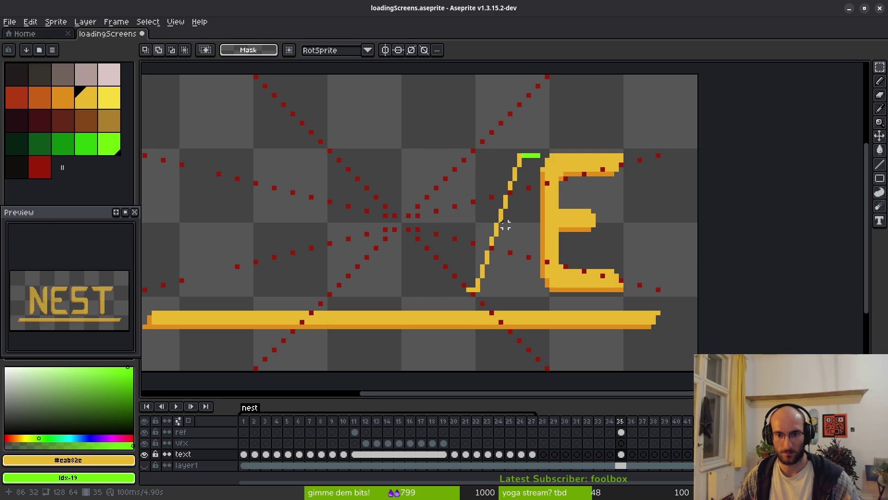
Drop a copy of the stroke to its left as a second slash and try repositioning it
{"action": "left_click_drag", "start_coordinate": [519, 155], "coordinate": [469, 293]}
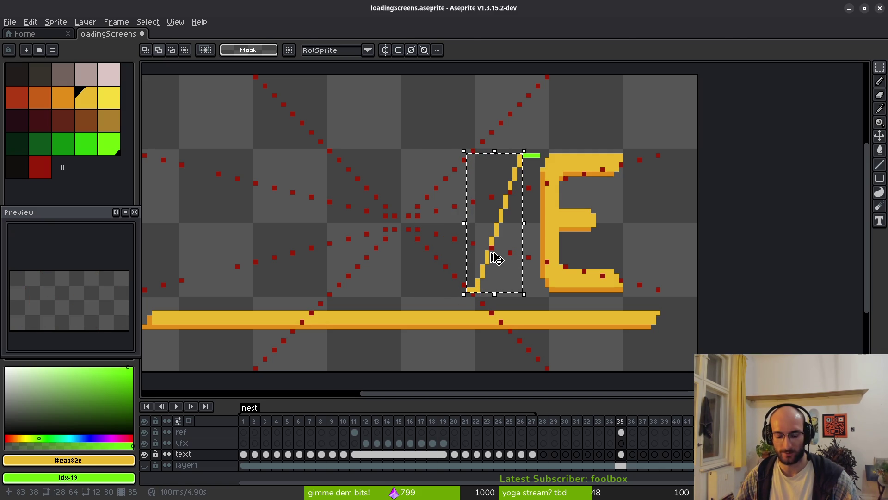
{"action": "left_click_drag", "start_coordinate": [496, 258], "coordinate": [445, 254]}
{"action": "key", "text": "Right"}
{"action": "key", "text": "Right"}
{"action": "key", "text": "Right"}
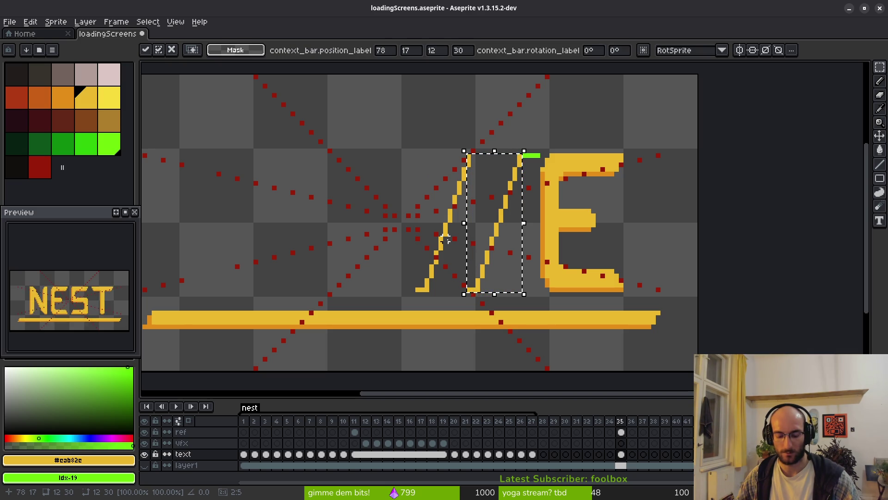
{"action": "key", "text": "ctrl+d"}
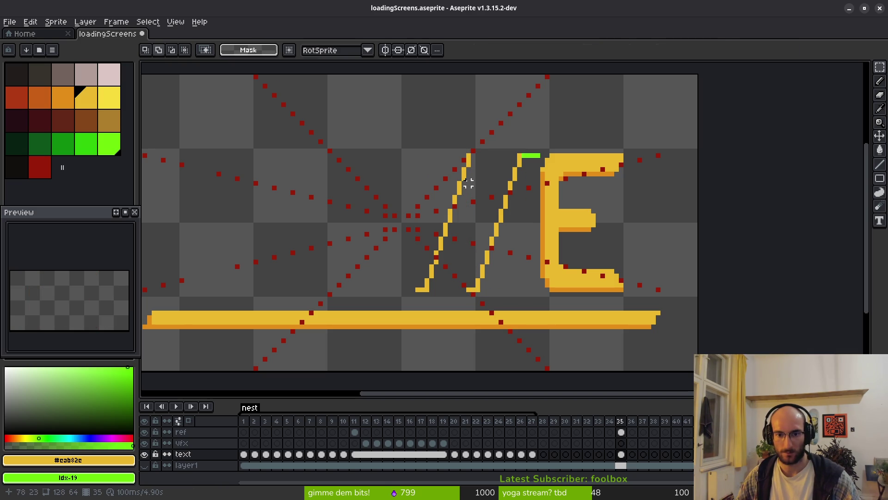
{"action": "left_click_drag", "start_coordinate": [477, 142], "coordinate": [399, 299]}
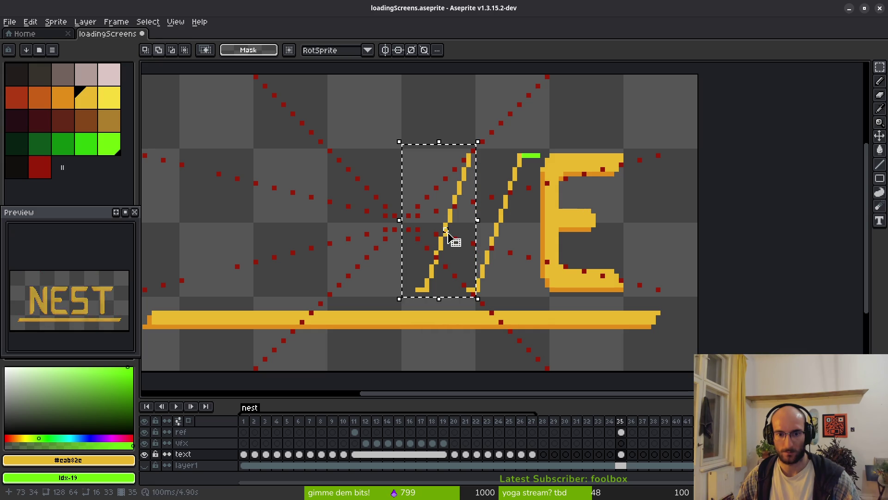
{"action": "left_click_drag", "start_coordinate": [445, 236], "coordinate": [459, 249]}
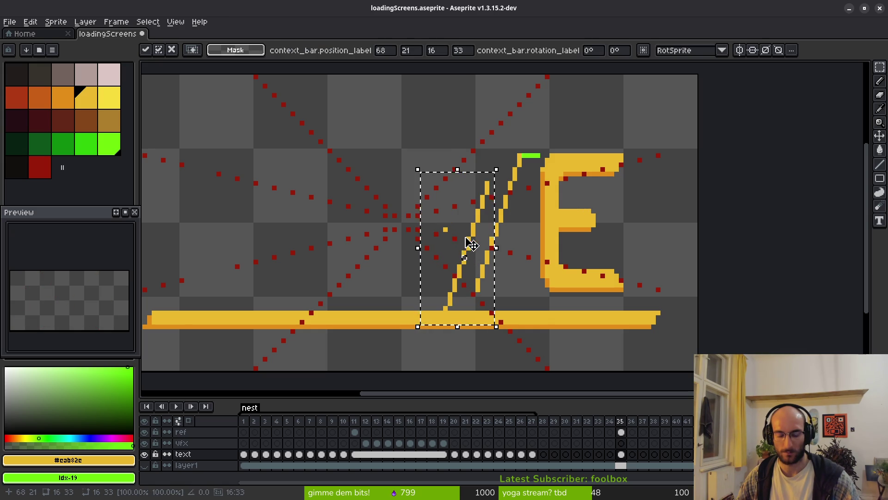
{"action": "key", "text": "Escape"}
{"action": "key", "text": "ctrl+d"}
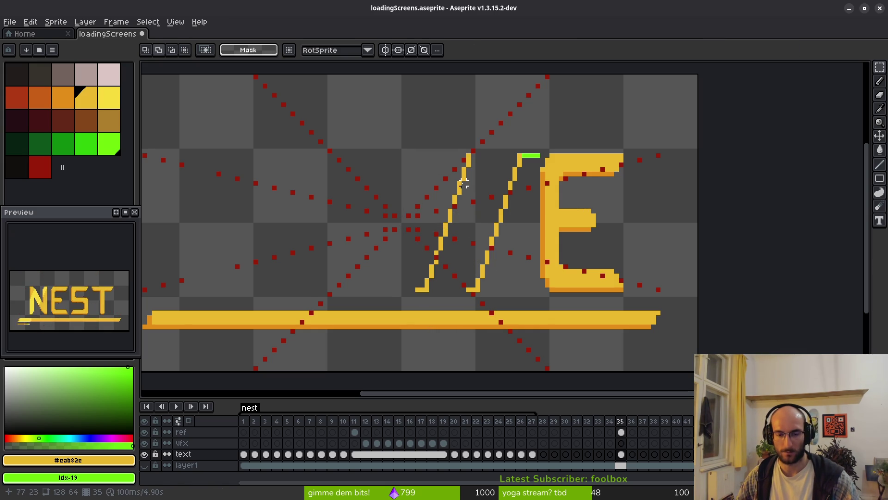
Remove the left slash, leaving only the original slanted stroke
{"action": "scroll", "coordinate": [464, 184], "scroll_direction": "up", "scroll_amount": 2}
{"action": "left_click_drag", "start_coordinate": [476, 132], "coordinate": [353, 356]}
{"action": "key", "text": "ctrl+d"}
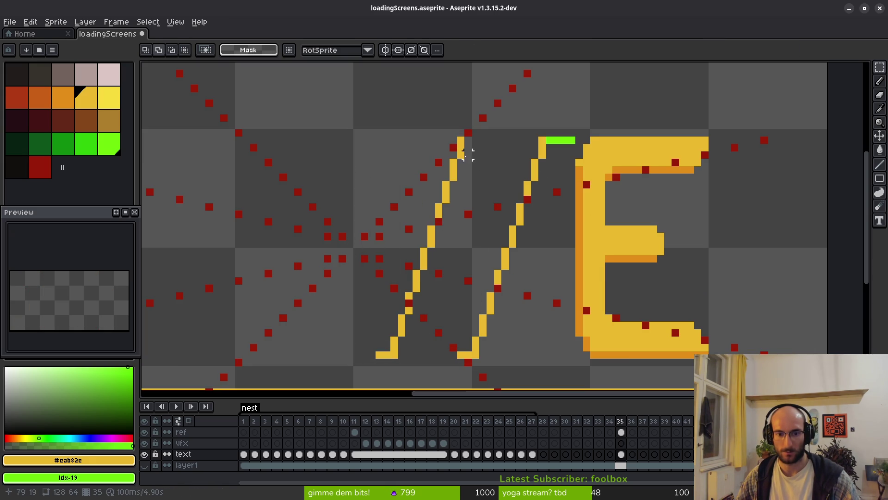
{"action": "mouse_move", "coordinate": [468, 132]}
{"action": "left_mouse_down"}
{"action": "mouse_move", "coordinate": [456, 176]}
{"action": "mouse_move", "coordinate": [355, 357]}
{"action": "mouse_move", "coordinate": [468, 133]}
{"action": "mouse_move", "coordinate": [366, 360]}
{"action": "left_mouse_up"}
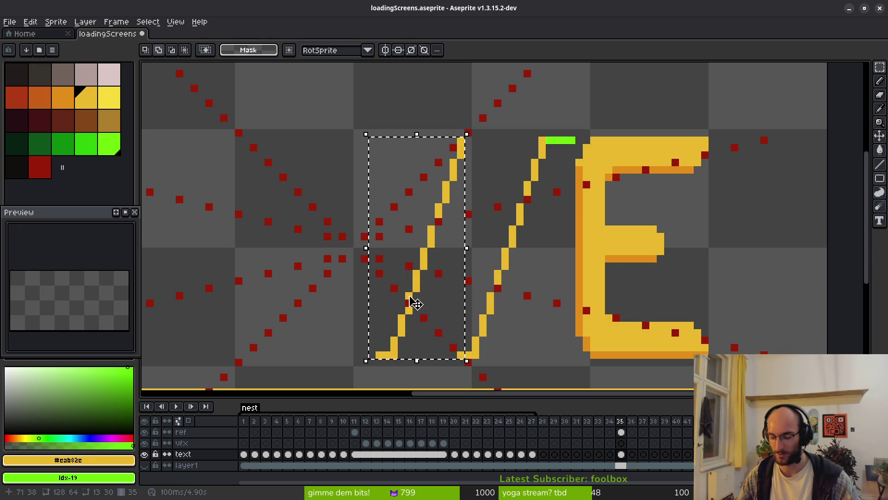
{"action": "left_click", "coordinate": [411, 297]}
{"action": "left_click_drag", "start_coordinate": [366, 354], "coordinate": [474, 119]}
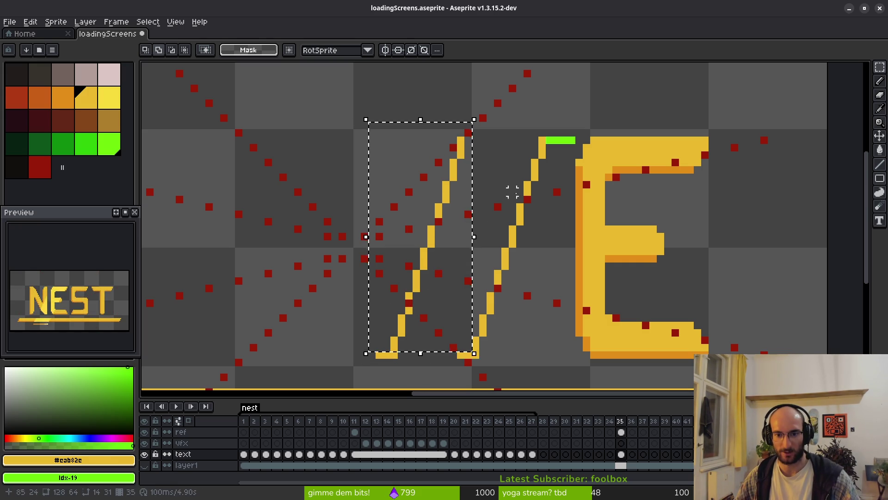
{"action": "key", "text": "ctrl+z"}
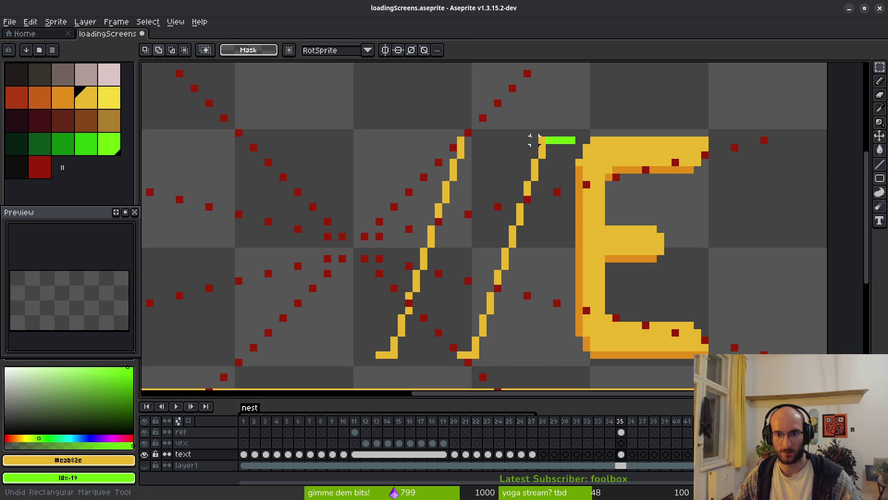
{"action": "key", "text": "ctrl+z"}
{"action": "key", "text": "ctrl+z"}
{"action": "key", "text": "ctrl+z"}
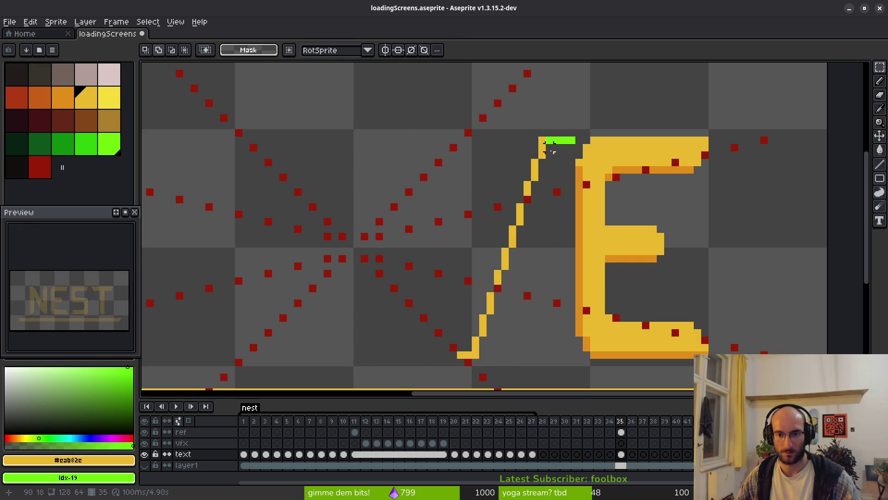
Mirror a copy of the stroke horizontally into a V, nudge it left and deselect
{"action": "left_click_drag", "start_coordinate": [550, 140], "coordinate": [424, 357]}
{"action": "left_click", "coordinate": [425, 359]}
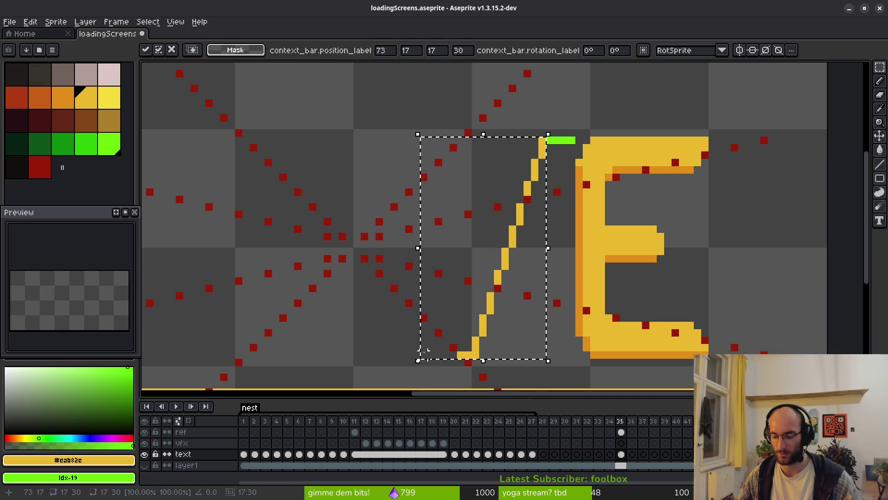
{"action": "key", "text": "shift+h"}
{"action": "key", "text": "Left"}
{"action": "key", "text": "Left"}
{"action": "key", "text": "Left"}
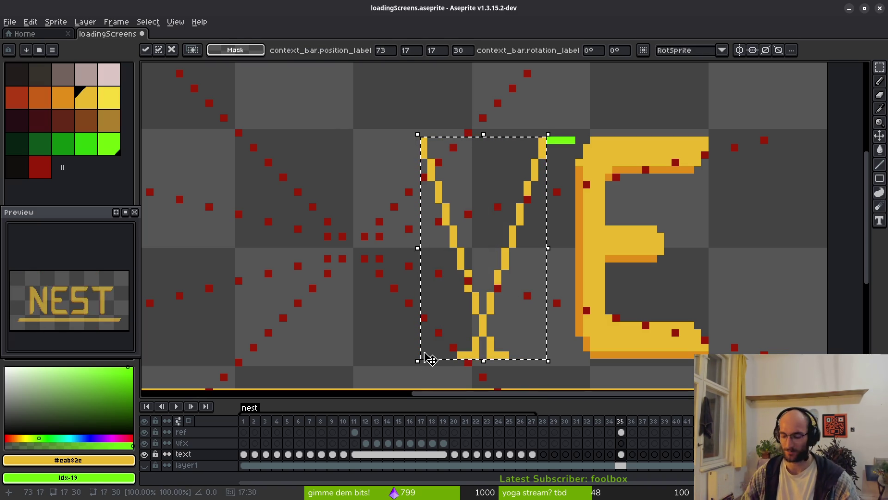
{"action": "key", "text": "Left"}
{"action": "key", "text": "Left"}
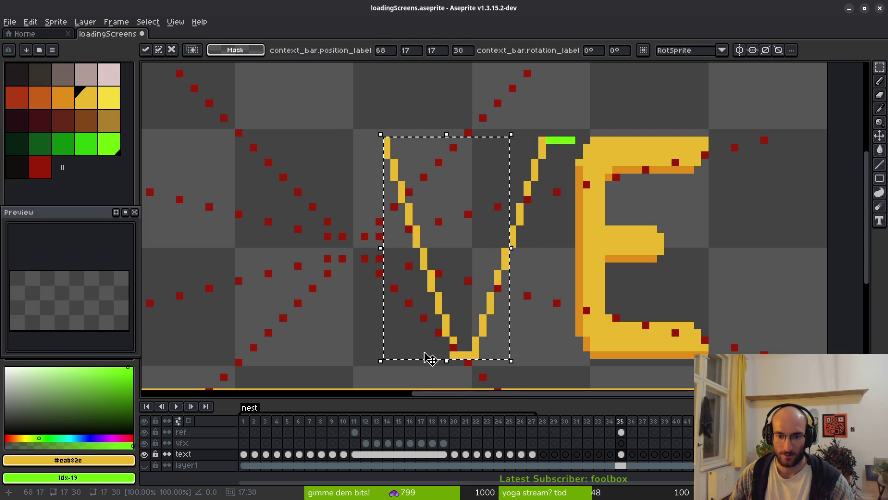
{"action": "key", "text": "Tab"}
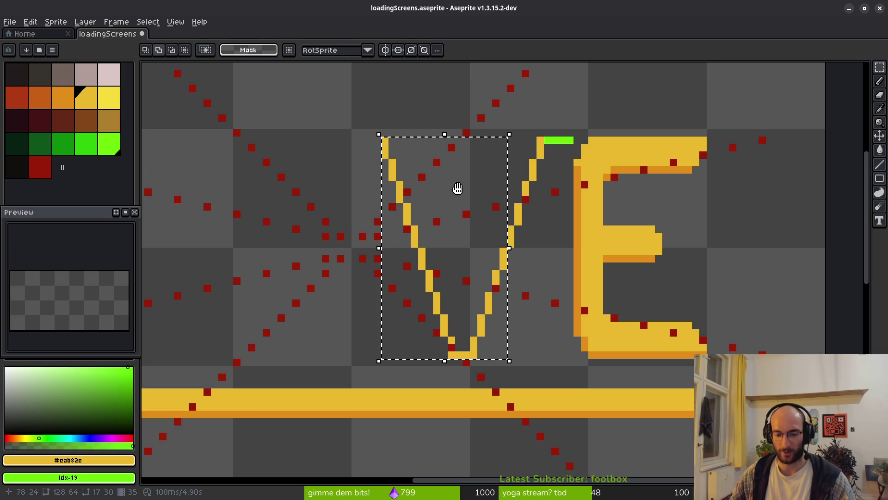
{"action": "key", "text": "Tab"}
{"action": "key", "text": "ctrl+d"}
Draw inner parallel yellow strokes along both V arms and close their top ends
{"action": "key", "text": "b"}
{"action": "left_click", "coordinate": [451, 155]}
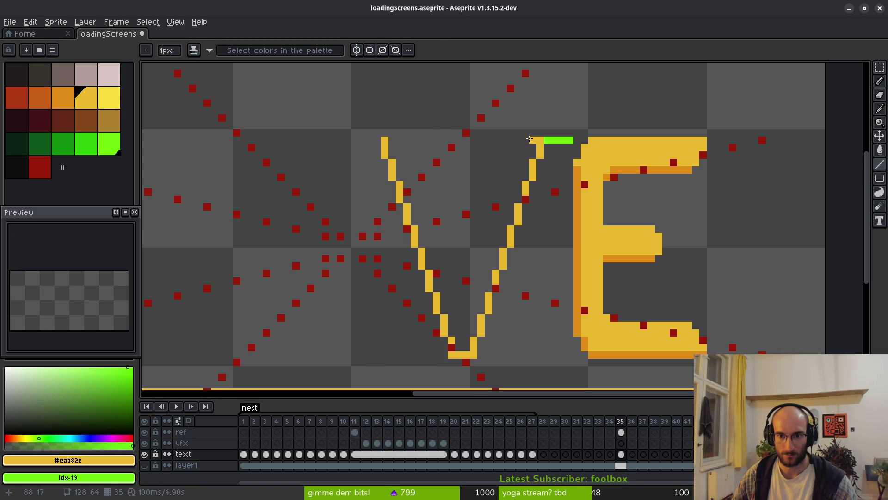
{"action": "left_click", "coordinate": [512, 139]}
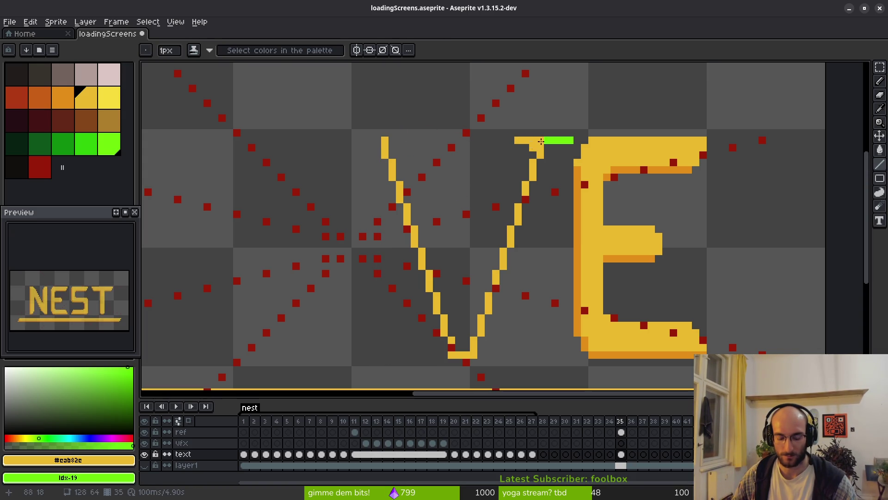
{"action": "key", "text": "ctrl+z"}
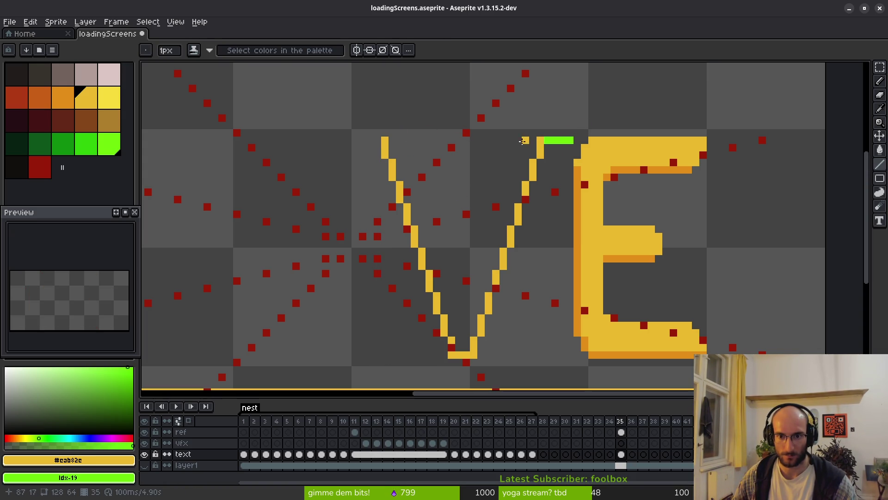
{"action": "left_click", "coordinate": [510, 139]}
{"action": "mouse_move", "coordinate": [480, 252]}
{"action": "left_mouse_down"}
{"action": "mouse_move", "coordinate": [450, 330]}
{"action": "mouse_move", "coordinate": [451, 321]}
{"action": "left_mouse_up"}
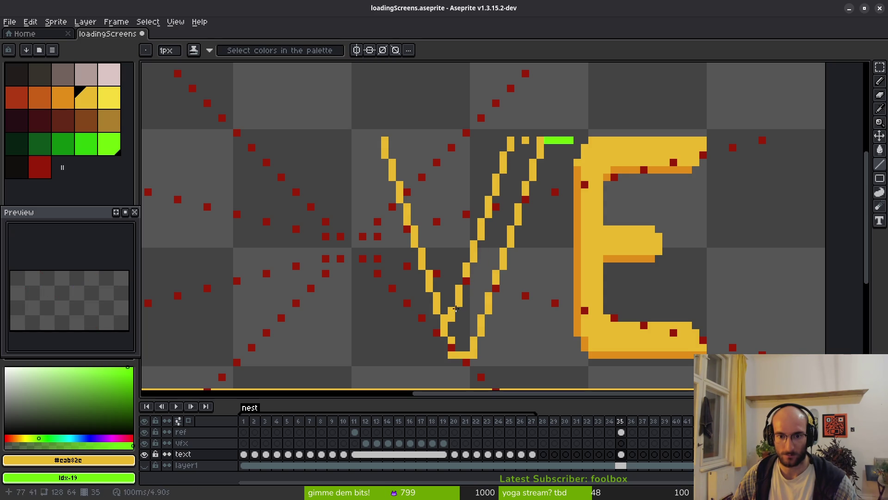
{"action": "left_click_drag", "start_coordinate": [413, 139], "coordinate": [475, 319]}
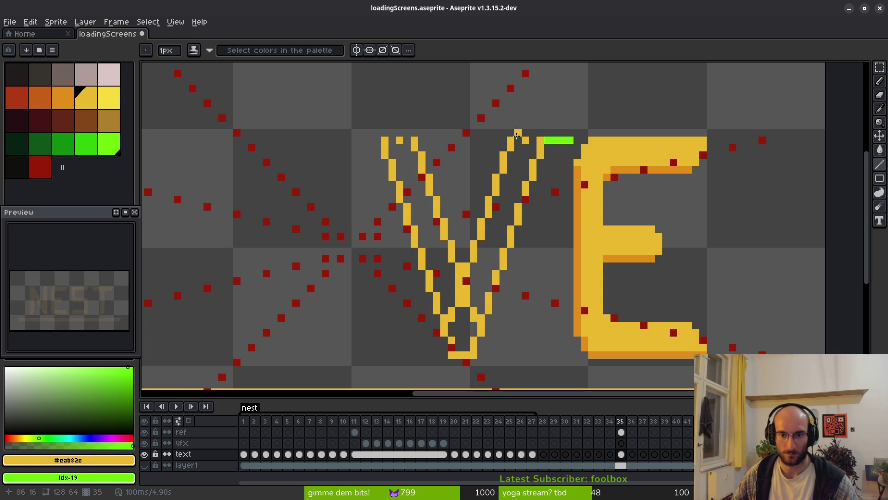
{"action": "left_click_drag", "start_coordinate": [510, 139], "coordinate": [540, 139]}
{"action": "left_click_drag", "start_coordinate": [384, 139], "coordinate": [396, 140]}
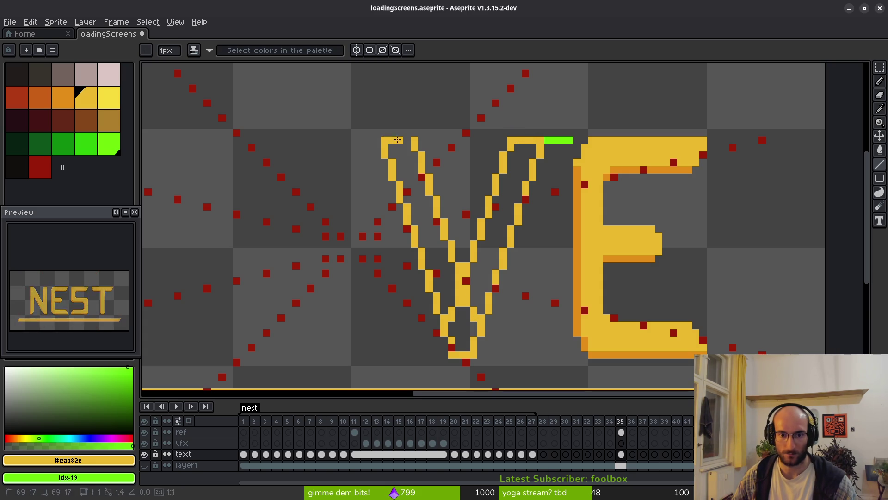
{"action": "scroll", "coordinate": [460, 228], "scroll_direction": "down", "scroll_amount": 6}
{"action": "scroll", "coordinate": [462, 233], "scroll_direction": "up", "scroll_amount": 5}
Fill the V's right arm, left arm and bottom loop solid yellow with the Paint Bucket
{"action": "key", "text": "g"}
{"action": "left_click", "coordinate": [470, 239]}
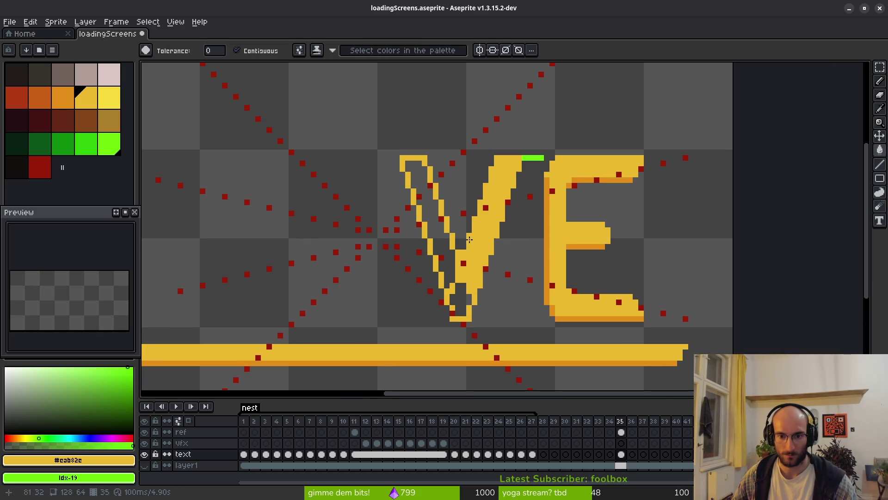
{"action": "left_click", "coordinate": [445, 240]}
{"action": "left_click", "coordinate": [460, 284]}
{"action": "scroll", "coordinate": [459, 284], "scroll_direction": "down", "scroll_amount": 4}
{"action": "scroll", "coordinate": [459, 283], "scroll_direction": "up", "scroll_amount": 3}
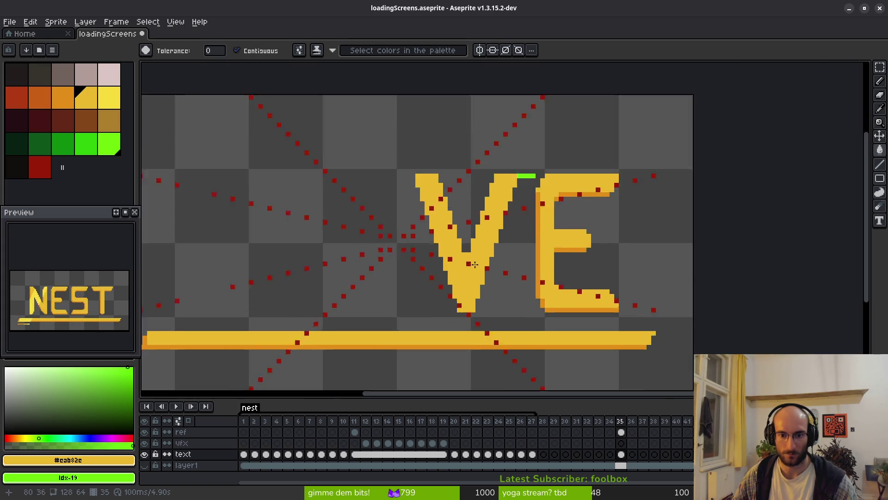
{"action": "scroll", "coordinate": [467, 246], "scroll_direction": "up", "scroll_amount": 4}
{"action": "scroll", "coordinate": [462, 224], "scroll_direction": "down", "scroll_amount": 2}
Select the V's left arm and nudge it one pixel left
{"action": "left_click_drag", "start_coordinate": [449, 133], "coordinate": [456, 156]}
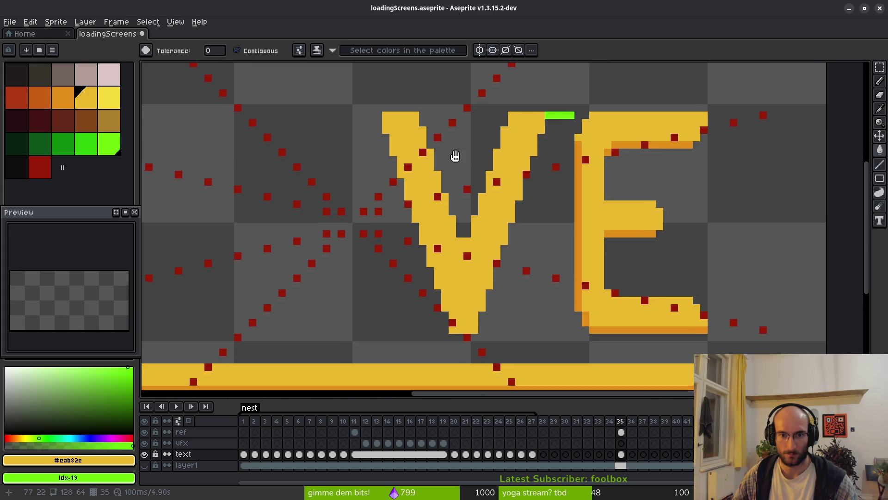
{"action": "key", "text": "m"}
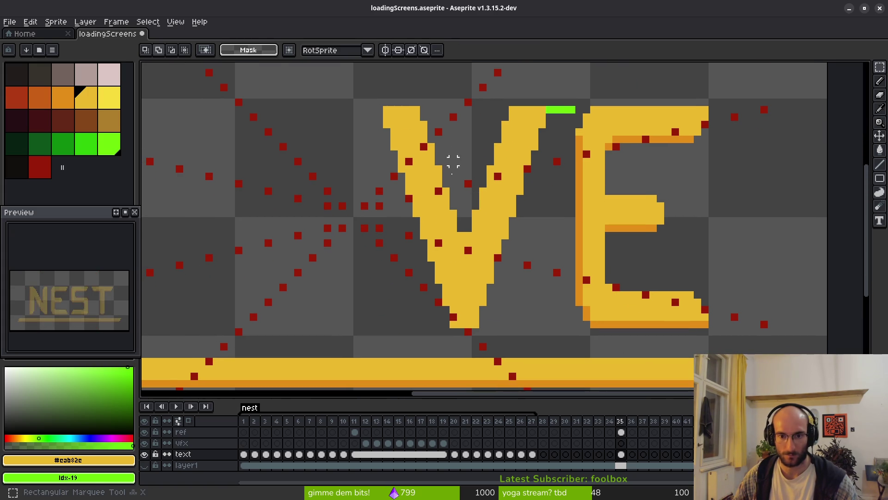
{"action": "mouse_move", "coordinate": [453, 109]}
{"action": "left_mouse_down"}
{"action": "mouse_move", "coordinate": [437, 311]}
{"action": "mouse_move", "coordinate": [356, 314]}
{"action": "mouse_move", "coordinate": [352, 322]}
{"action": "left_mouse_up"}
{"action": "left_click_drag", "start_coordinate": [446, 339], "coordinate": [311, 253]}
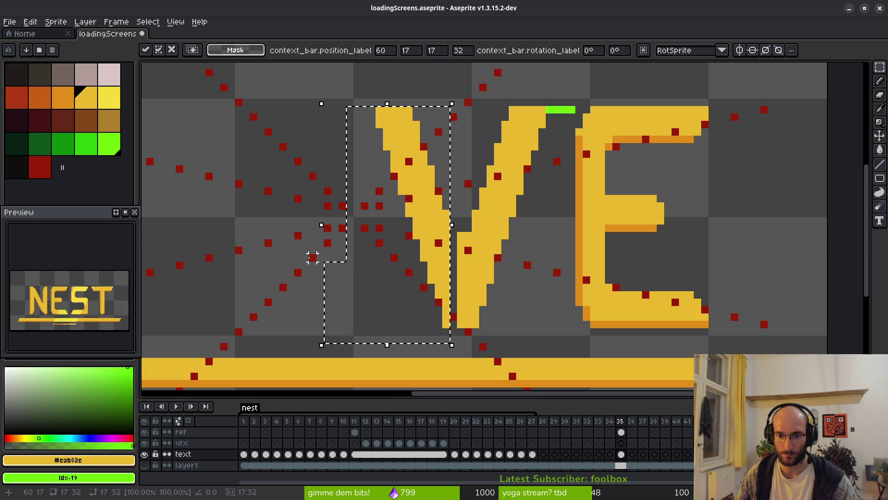
{"action": "key", "text": "Left"}
{"action": "key", "text": "ctrl+d"}
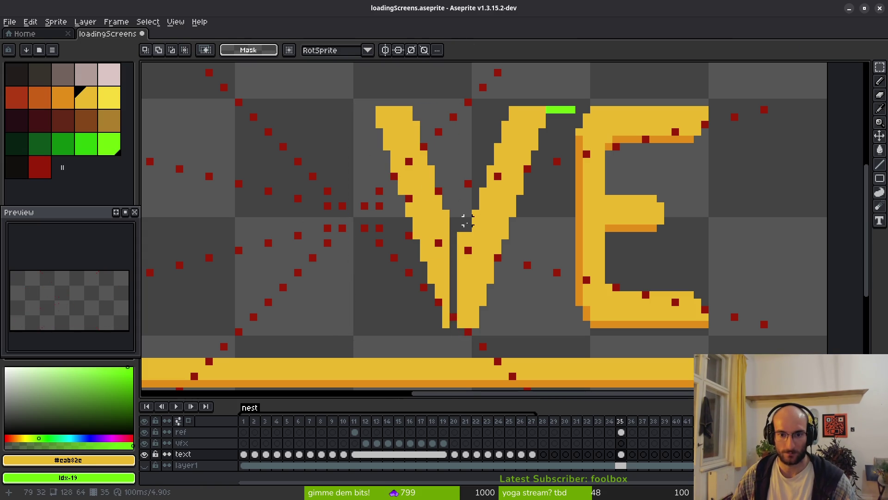
Paint the dark gap running down inside the V yellow
{"action": "scroll", "coordinate": [465, 221], "scroll_direction": "up", "scroll_amount": 3}
{"action": "key", "text": "f"}
{"action": "left_click", "coordinate": [460, 221]}
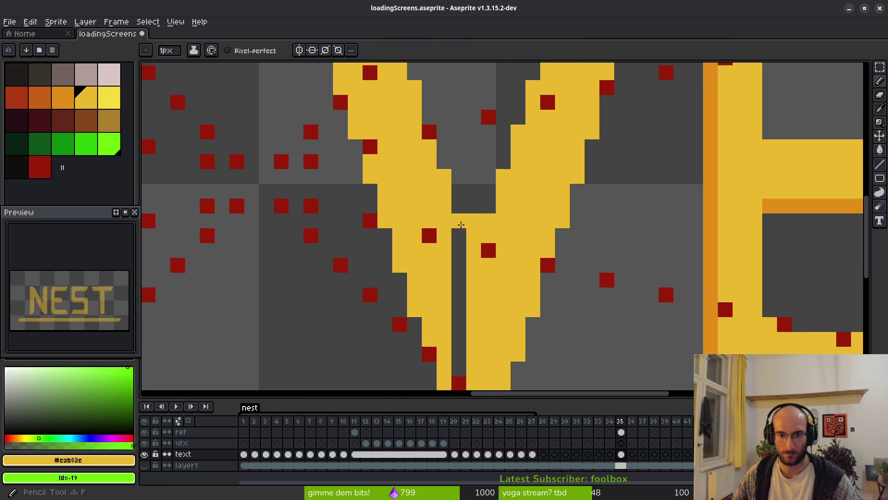
{"action": "left_click_drag", "start_coordinate": [461, 224], "coordinate": [458, 300]}
{"action": "scroll", "coordinate": [459, 300], "scroll_direction": "down", "scroll_amount": 2}
{"action": "scroll", "coordinate": [465, 259], "scroll_direction": "up", "scroll_amount": 2}
{"action": "left_click_drag", "start_coordinate": [466, 259], "coordinate": [468, 345]}
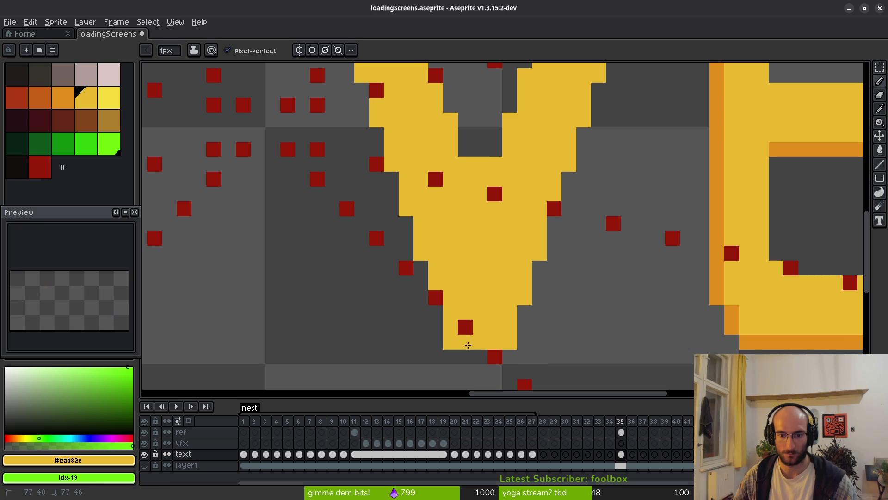
{"action": "scroll", "coordinate": [485, 296], "scroll_direction": "up", "scroll_amount": 2}
Erase a stray yellow pixel near the letters with a 1-pixel eraser
{"action": "key", "text": "e"}
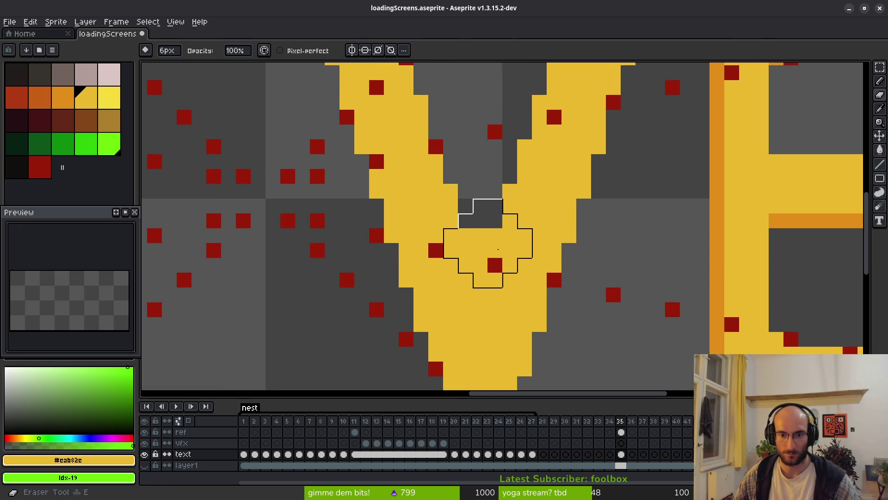
{"action": "key", "text": "minus"}
{"action": "key", "text": "minus"}
{"action": "key", "text": "minus"}
{"action": "left_click", "coordinate": [480, 265]}
{"action": "scroll", "coordinate": [531, 275], "scroll_direction": "down", "scroll_amount": 5}
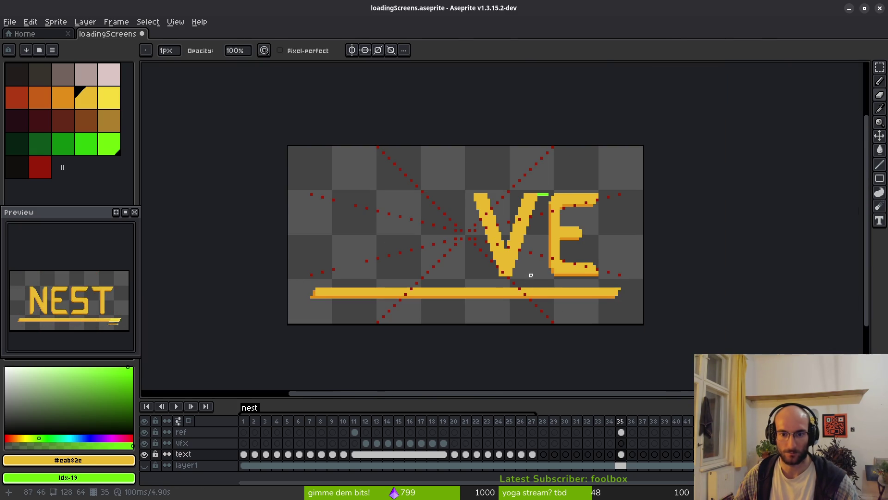
{"action": "scroll", "coordinate": [520, 273], "scroll_direction": "up", "scroll_amount": 5}
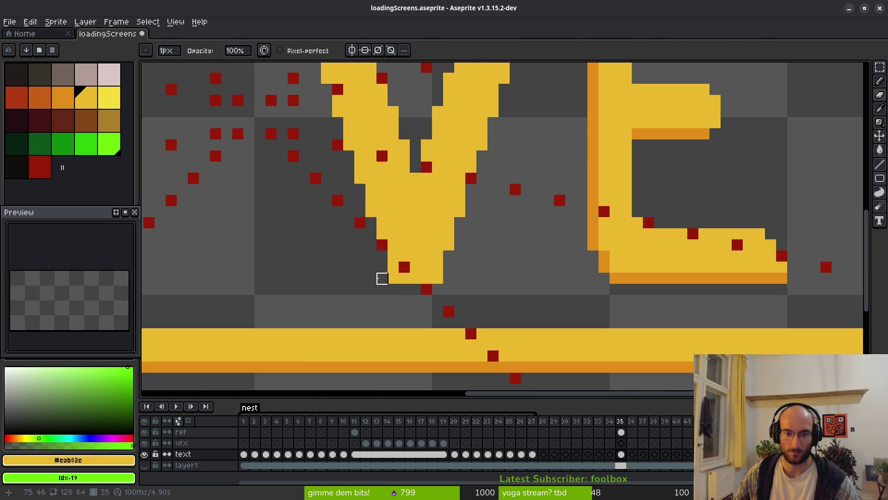
{"action": "scroll", "coordinate": [480, 178], "scroll_direction": "up", "scroll_amount": 3}
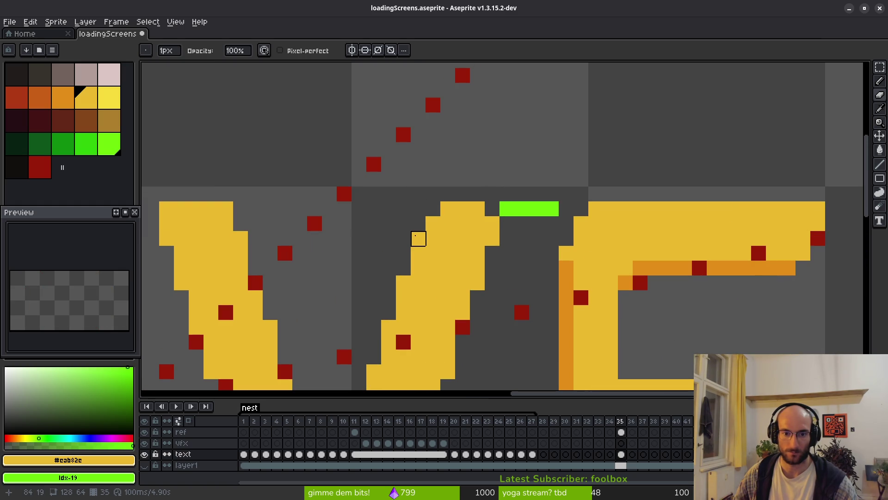
Fill the three remaining gaps along the V's right arm edge
{"action": "left_click_drag", "start_coordinate": [418, 238], "coordinate": [529, 191]}
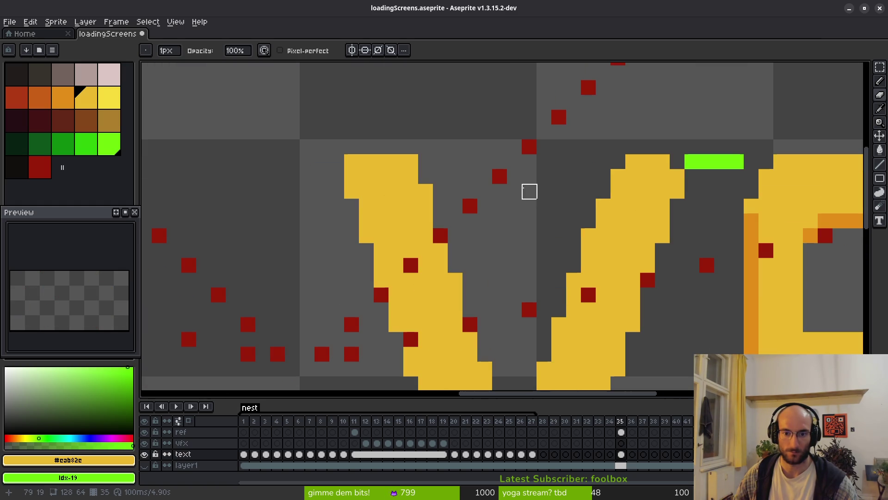
{"action": "left_click", "coordinate": [603, 191]}
{"action": "left_click", "coordinate": [617, 162]}
{"action": "left_click", "coordinate": [677, 161]}
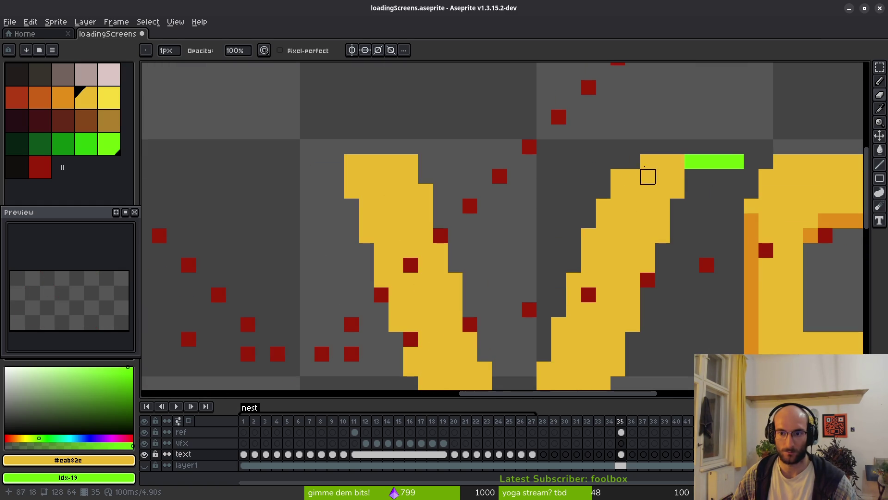
{"action": "scroll", "coordinate": [606, 222], "scroll_direction": "down", "scroll_amount": 4}
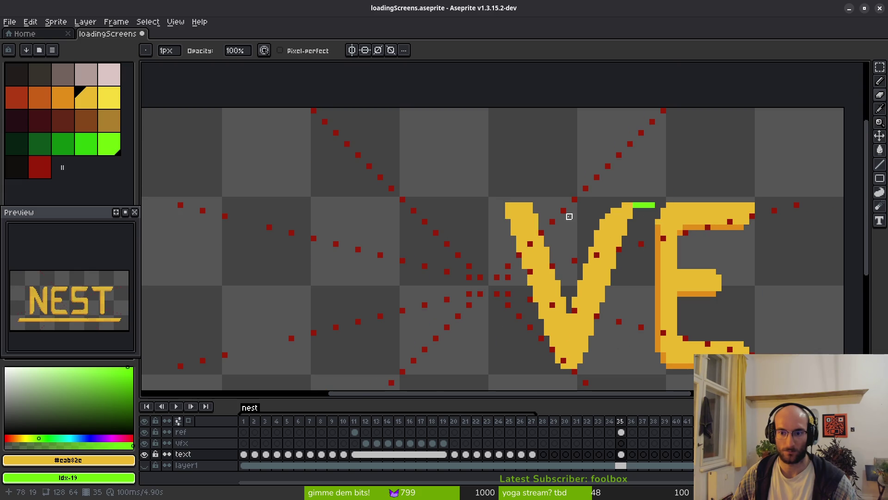
{"action": "scroll", "coordinate": [552, 205], "scroll_direction": "up", "scroll_amount": 3}
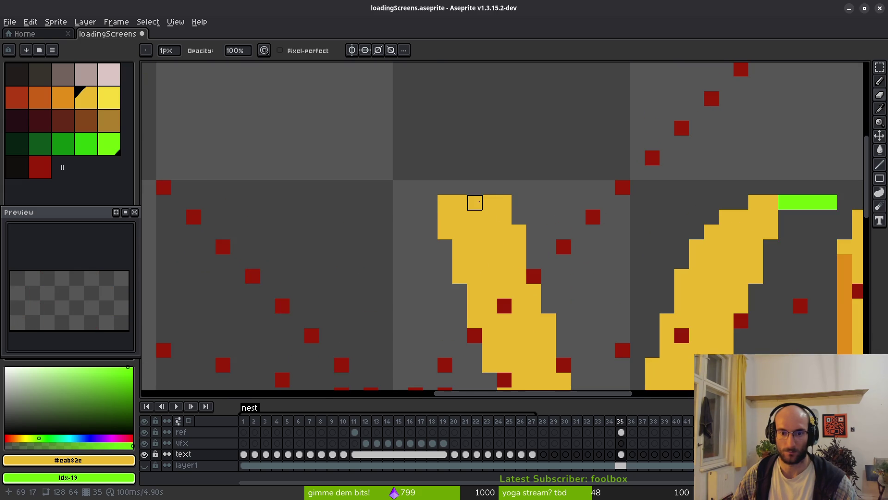
{"action": "scroll", "coordinate": [564, 246], "scroll_direction": "down", "scroll_amount": 3}
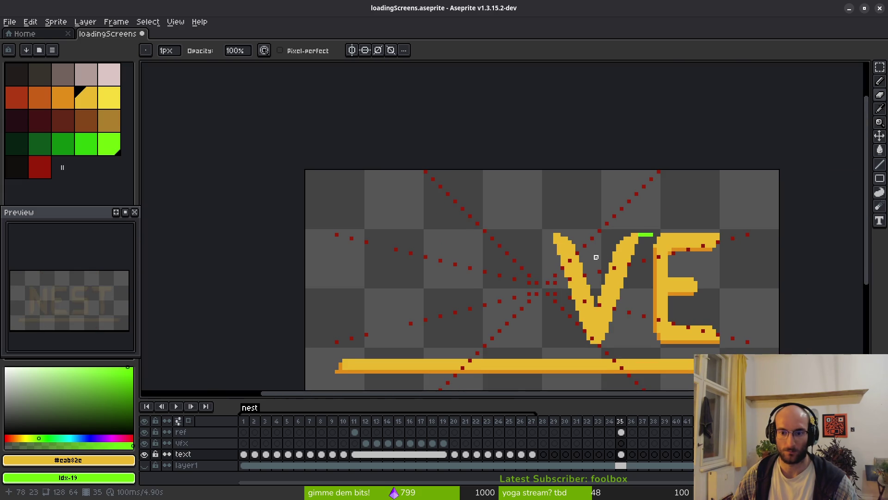
{"action": "left_click_drag", "start_coordinate": [596, 257], "coordinate": [541, 244]}
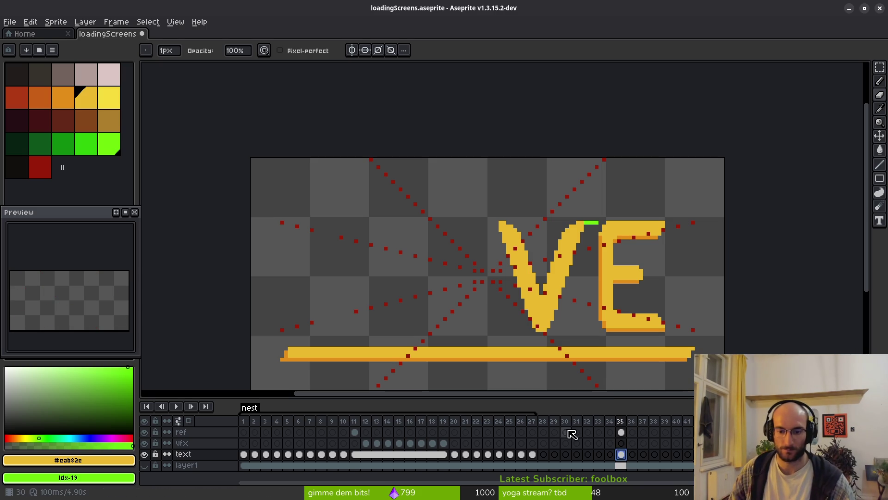
Add a 'cave' tag spanning frames 28–49, then return to frame 35
{"action": "left_click_drag", "start_coordinate": [543, 422], "coordinate": [777, 422]}
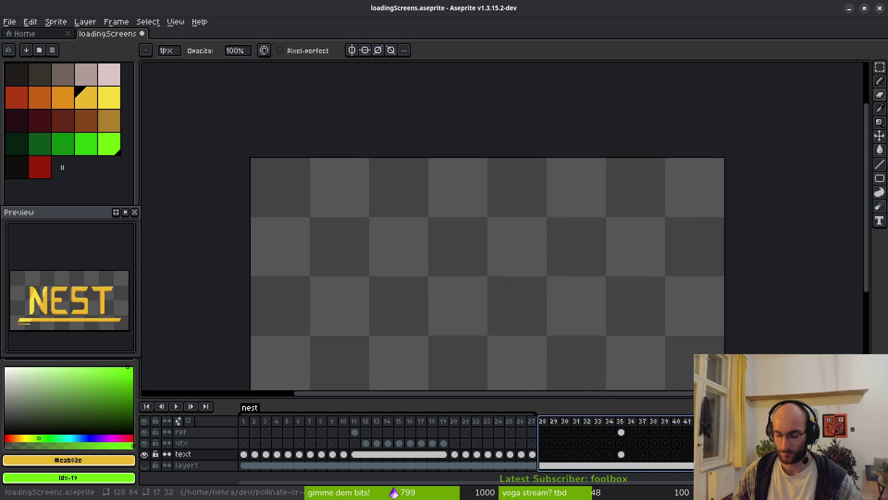
{"action": "key", "text": "F2"}
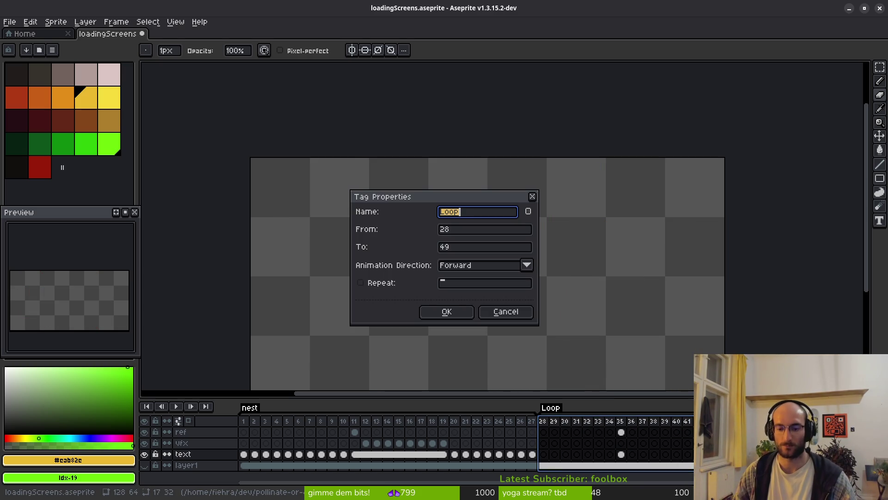
{"action": "type", "text": "cave"}
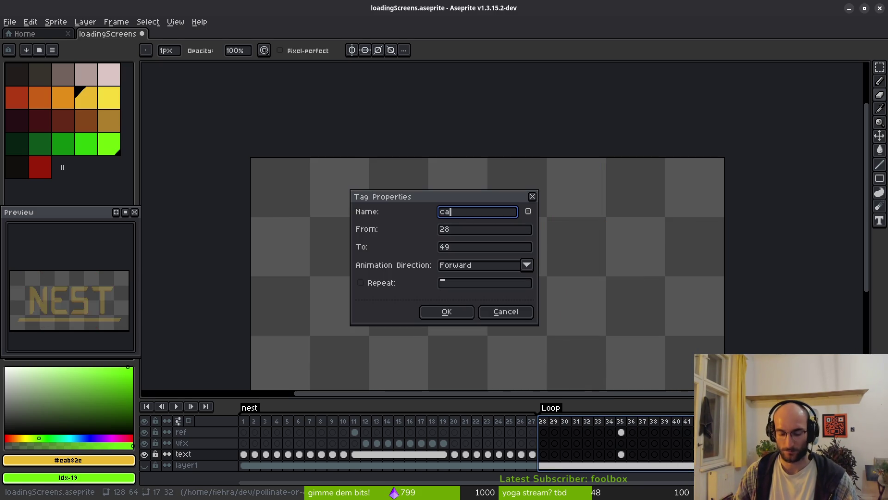
{"action": "key", "text": "Return"}
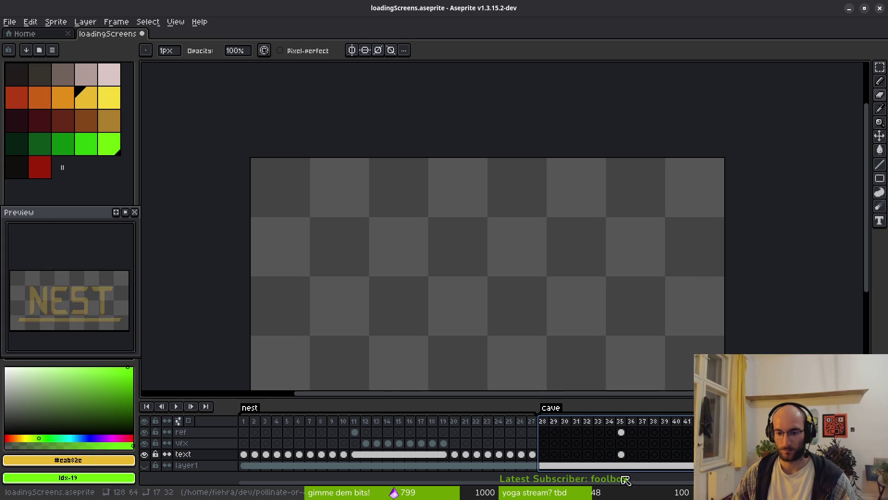
{"action": "left_click", "coordinate": [621, 454]}
Hide the ref layer's red guide dots so only the VE lettering and underline show
{"action": "scroll", "coordinate": [581, 226], "scroll_direction": "up", "scroll_amount": 1}
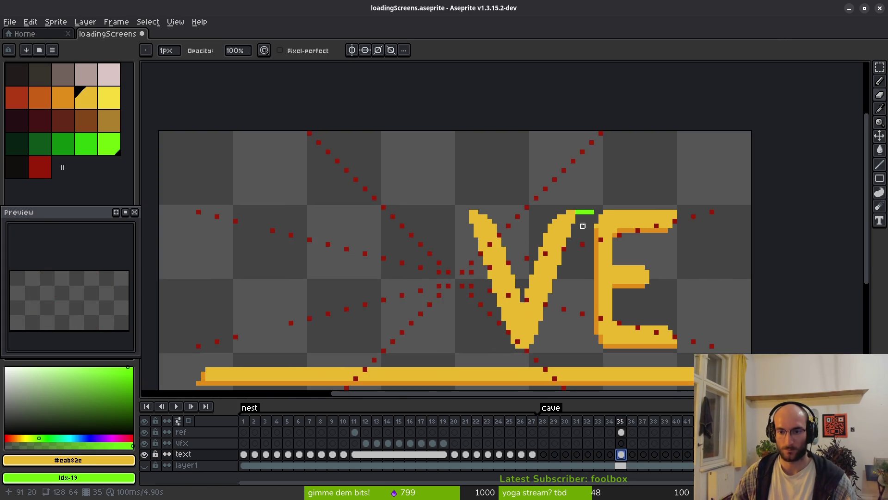
{"action": "scroll", "coordinate": [581, 197], "scroll_direction": "up", "scroll_amount": 1}
{"action": "scroll", "coordinate": [564, 222], "scroll_direction": "down", "scroll_amount": 2}
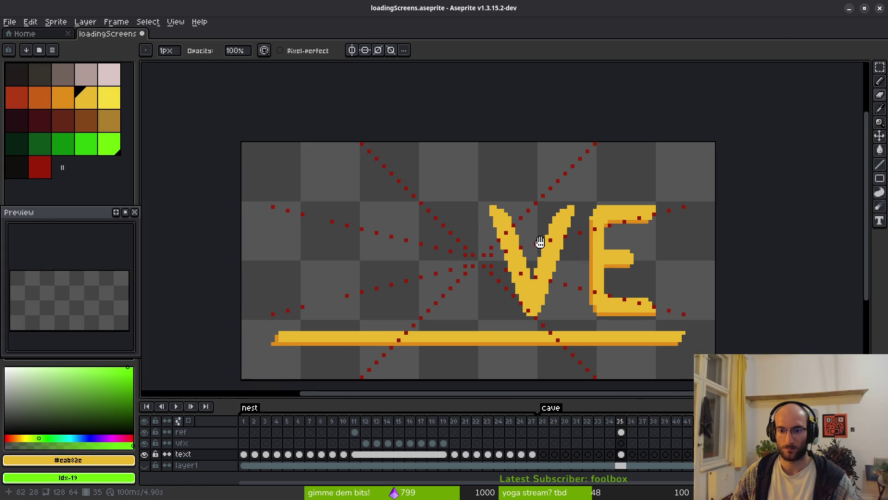
{"action": "scroll", "coordinate": [518, 275], "scroll_direction": "up", "scroll_amount": 1}
{"action": "scroll", "coordinate": [494, 239], "scroll_direction": "up", "scroll_amount": 3}
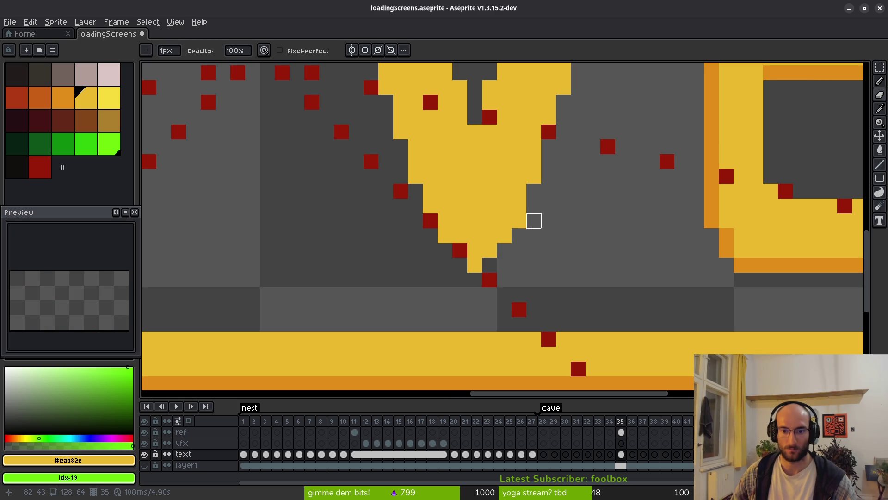
{"action": "scroll", "coordinate": [528, 241], "scroll_direction": "down", "scroll_amount": 4}
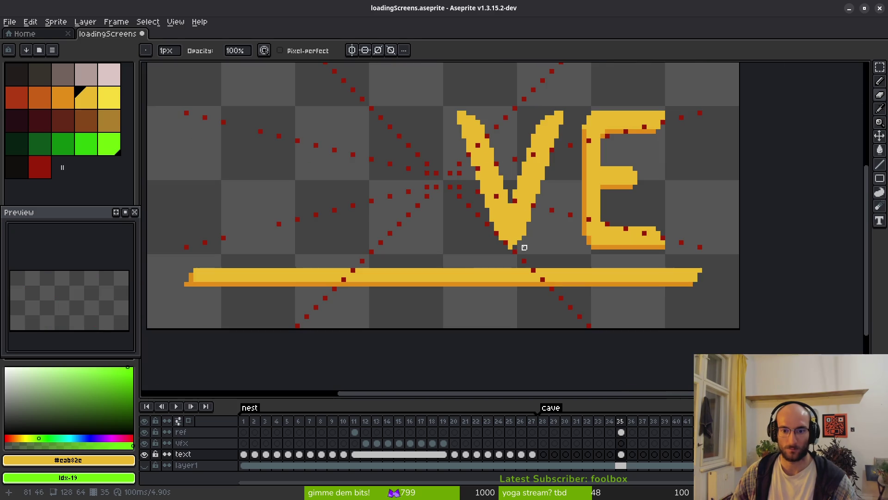
{"action": "left_click", "coordinate": [147, 433]}
{"action": "scroll", "coordinate": [487, 225], "scroll_direction": "down", "scroll_amount": 5}
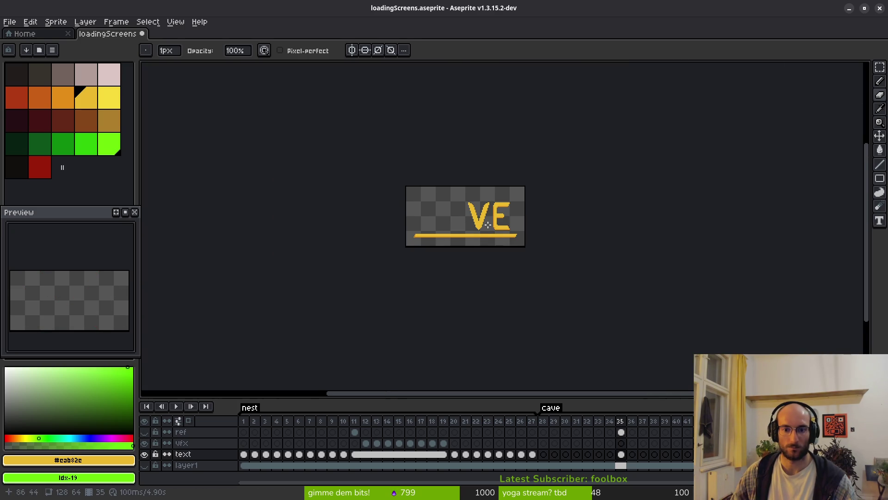
{"action": "scroll", "coordinate": [487, 225], "scroll_direction": "up", "scroll_amount": 5}
{"action": "scroll", "coordinate": [482, 227], "scroll_direction": "down", "scroll_amount": 1}
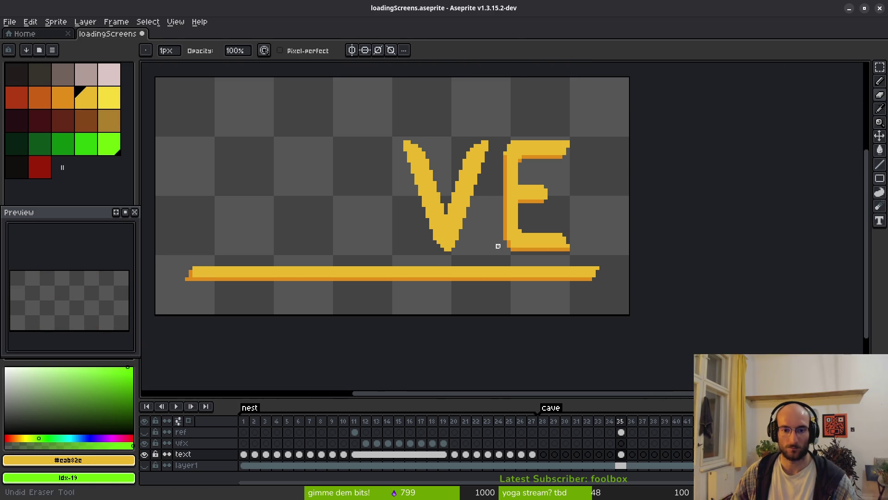
{"action": "scroll", "coordinate": [483, 231], "scroll_direction": "down", "scroll_amount": 3}
{"action": "scroll", "coordinate": [484, 232], "scroll_direction": "down", "scroll_amount": 2}
{"action": "scroll", "coordinate": [483, 229], "scroll_direction": "up", "scroll_amount": 6}
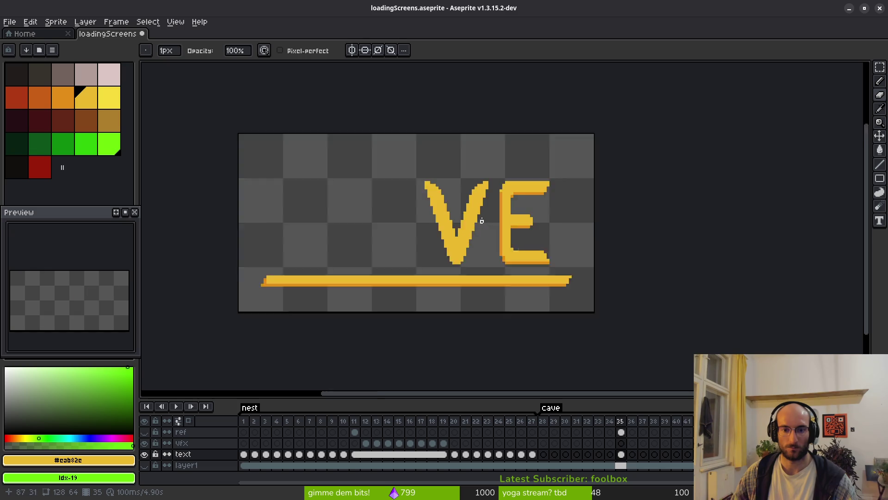
{"action": "scroll", "coordinate": [454, 190], "scroll_direction": "down", "scroll_amount": 1}
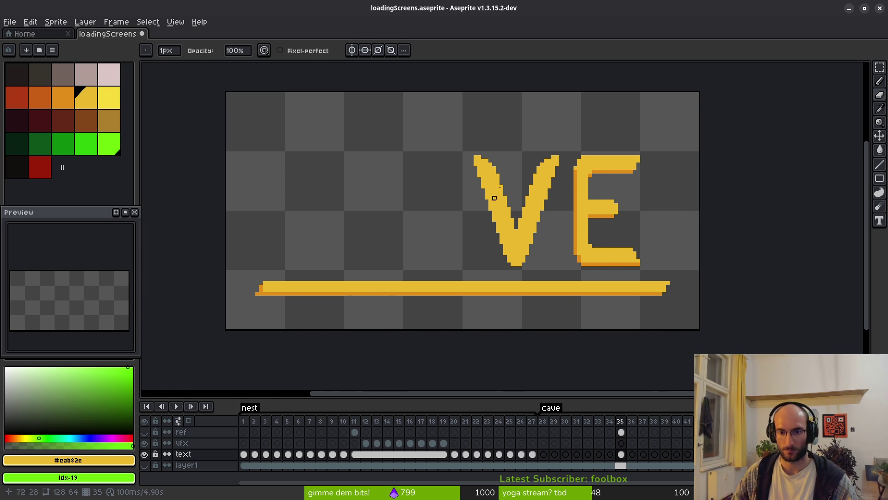
{"action": "scroll", "coordinate": [539, 163], "scroll_direction": "up", "scroll_amount": 2}
Return to the Pencil tool and save loadingScreens.aseprite
{"action": "key", "text": "f"}
{"action": "scroll", "coordinate": [552, 167], "scroll_direction": "up", "scroll_amount": 2}
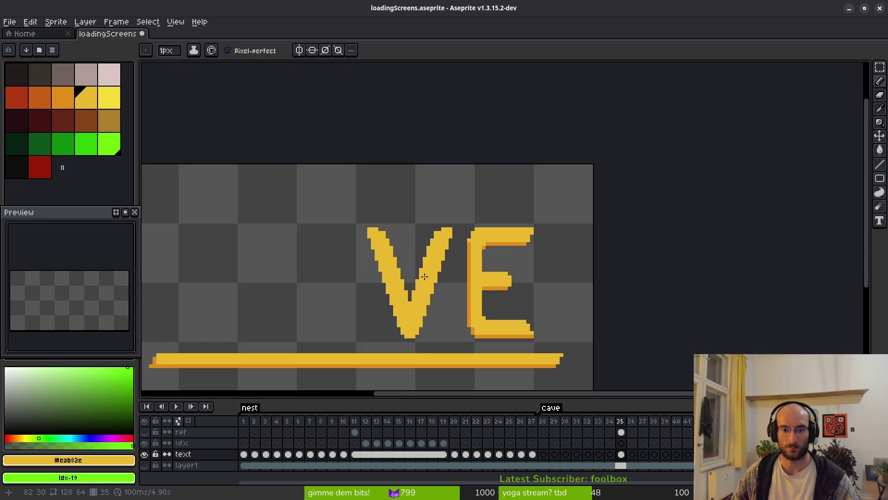
{"action": "scroll", "coordinate": [420, 273], "scroll_direction": "down", "scroll_amount": 6}
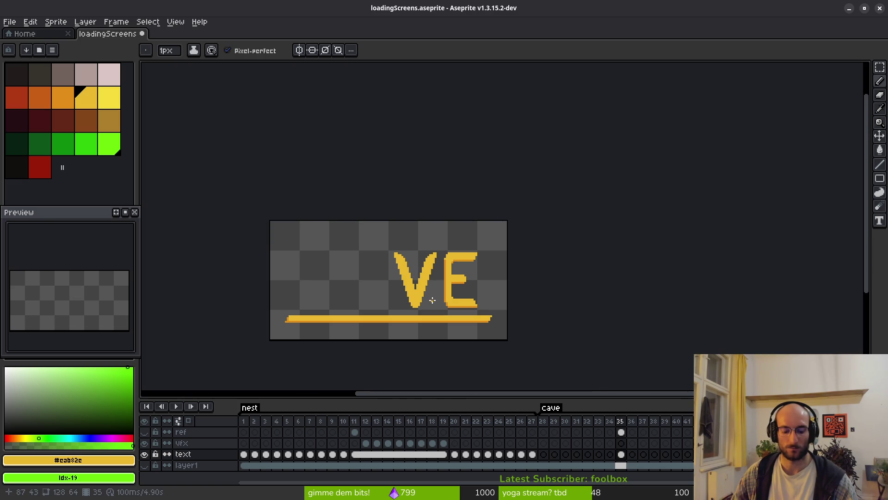
{"action": "scroll", "coordinate": [409, 255], "scroll_direction": "up", "scroll_amount": 3}
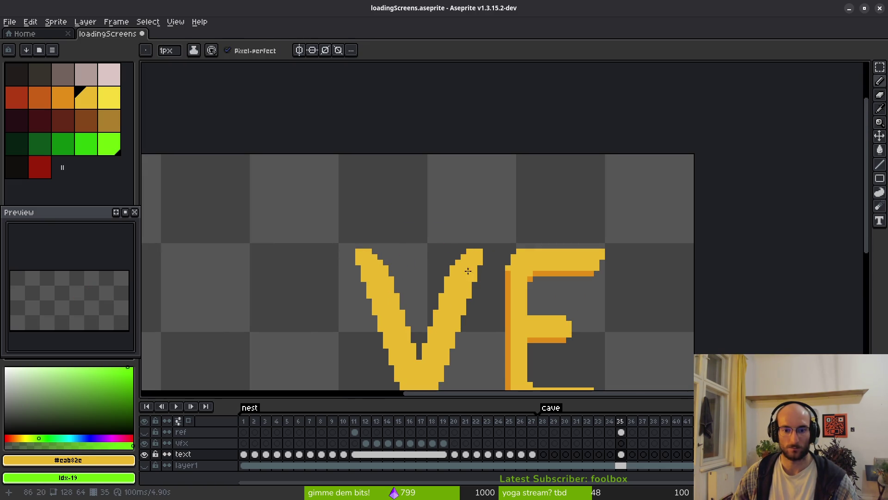
{"action": "scroll", "coordinate": [468, 270], "scroll_direction": "down", "scroll_amount": 5}
{"action": "scroll", "coordinate": [438, 283], "scroll_direction": "up", "scroll_amount": 4}
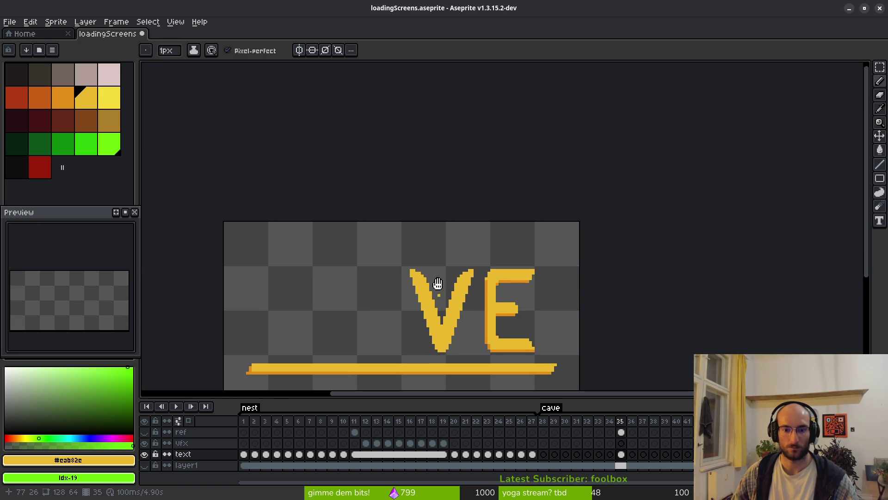
{"action": "scroll", "coordinate": [437, 283], "scroll_direction": "up", "scroll_amount": 2}
{"action": "key", "text": "v"}
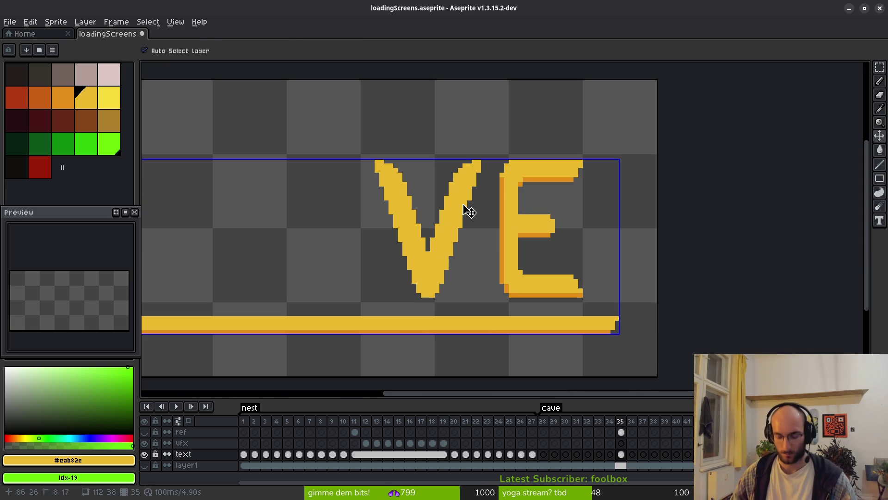
{"action": "key", "text": "b"}
{"action": "scroll", "coordinate": [509, 176], "scroll_direction": "left", "scroll_amount": 5}
{"action": "key", "text": "ctrl+s"}
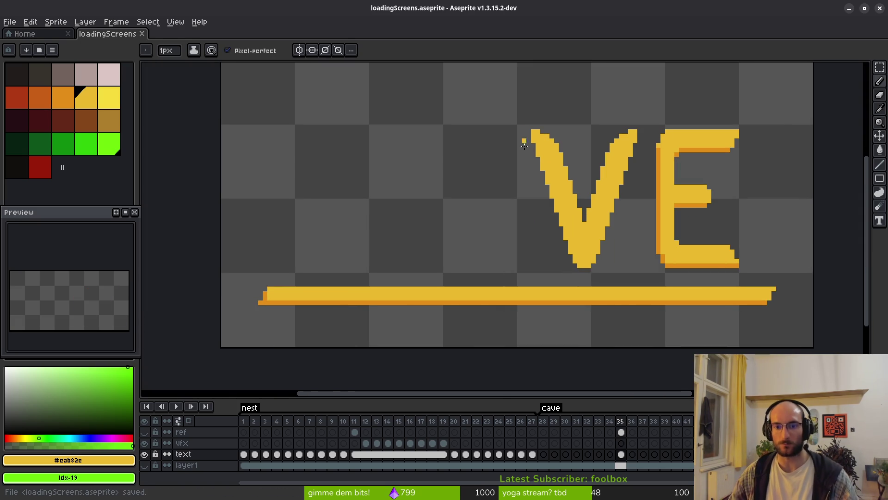
{"action": "scroll", "coordinate": [516, 147], "scroll_direction": "left", "scroll_amount": 1}
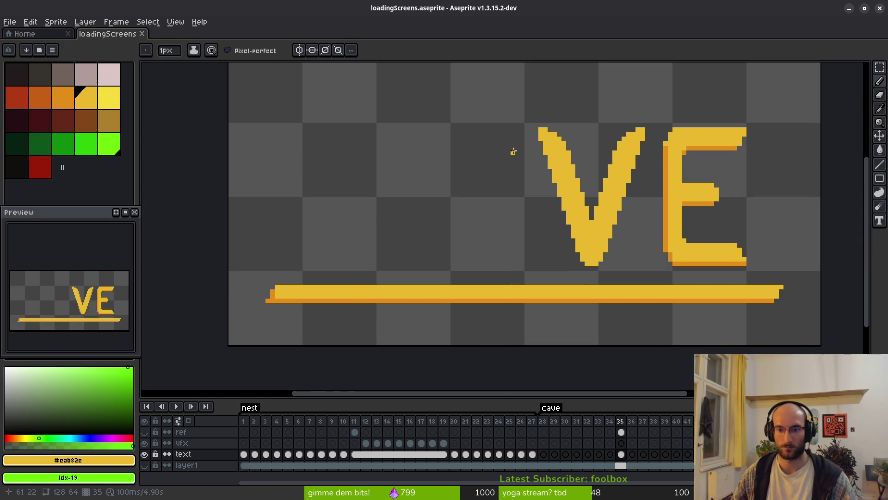
Select the V with a rectangle and drag a copy of it to the left
{"action": "key", "text": "m"}
{"action": "mouse_move", "coordinate": [510, 100]}
{"action": "left_mouse_down"}
{"action": "mouse_move", "coordinate": [637, 235]}
{"action": "mouse_move", "coordinate": [652, 266]}
{"action": "left_mouse_up"}
{"action": "left_click_drag", "start_coordinate": [615, 214], "coordinate": [493, 218]}
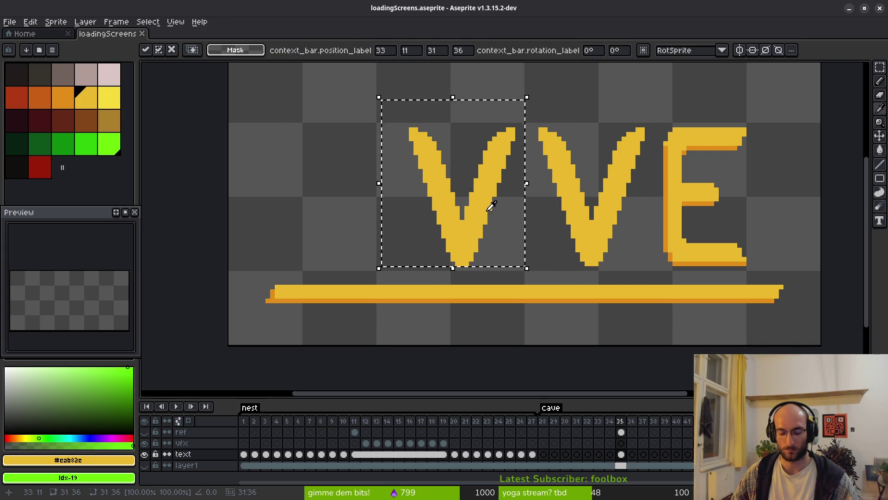
{"action": "key", "text": "super+v"}
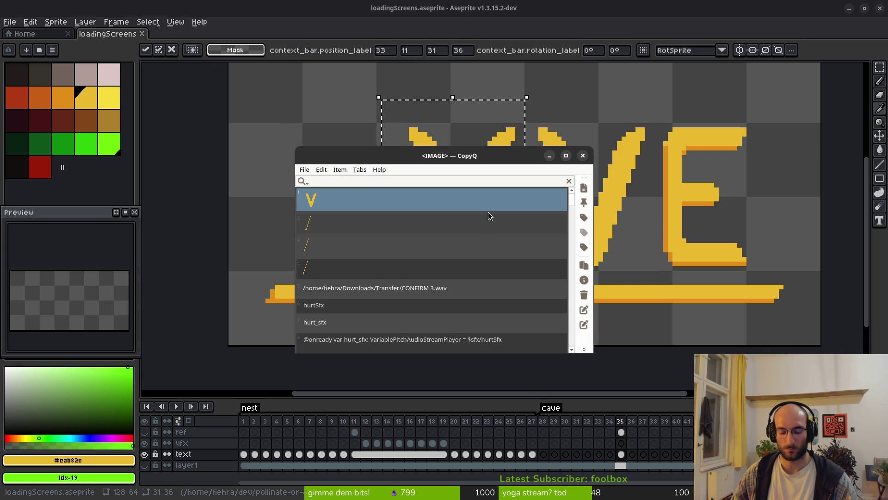
{"action": "key", "text": "Escape"}
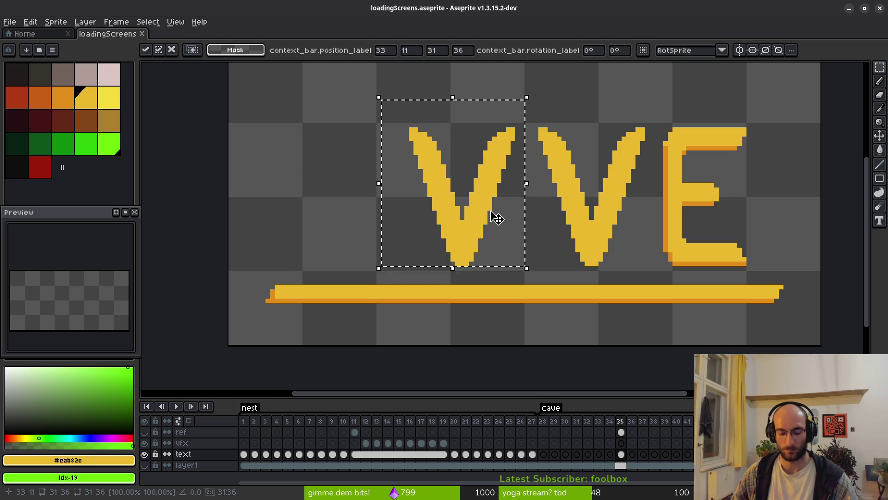
Flip the copied V vertically into an A and move it into line
{"action": "key", "text": "shift+v"}
{"action": "mouse_move", "coordinate": [502, 198]}
{"action": "left_mouse_down"}
{"action": "mouse_move", "coordinate": [517, 224]}
{"action": "mouse_move", "coordinate": [503, 221]}
{"action": "left_mouse_up"}
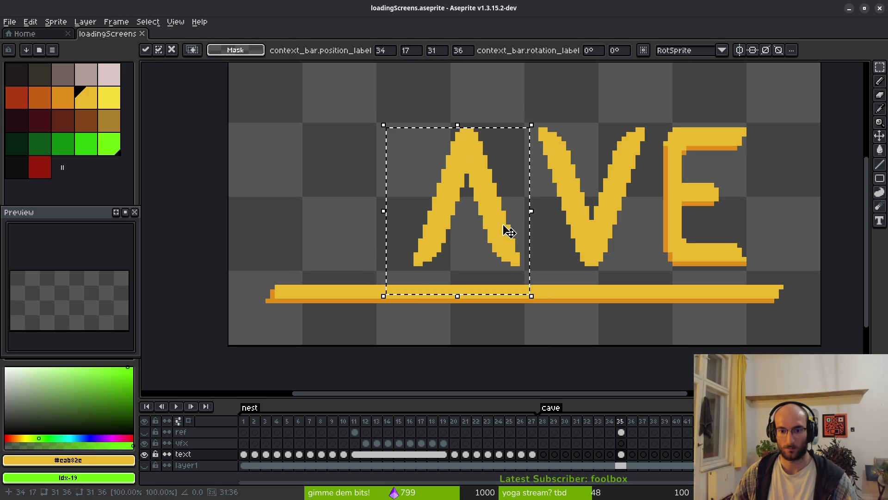
{"action": "key", "text": "ctrl+d"}
{"action": "scroll", "coordinate": [488, 215], "scroll_direction": "up", "scroll_amount": 2}
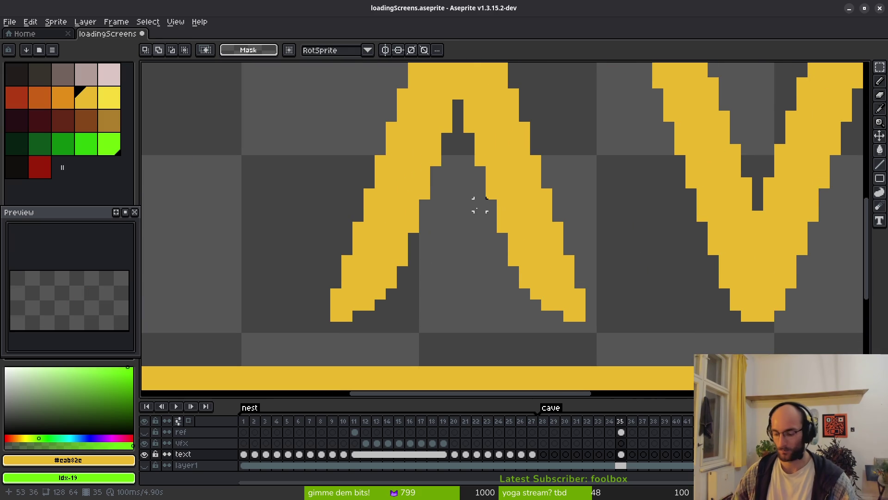
Draw a two-row yellow crossbar across the A with the Line tool
{"action": "key", "text": "l"}
{"action": "left_click", "coordinate": [477, 207]}
{"action": "key", "text": "ctrl+z"}
{"action": "left_click", "coordinate": [447, 216]}
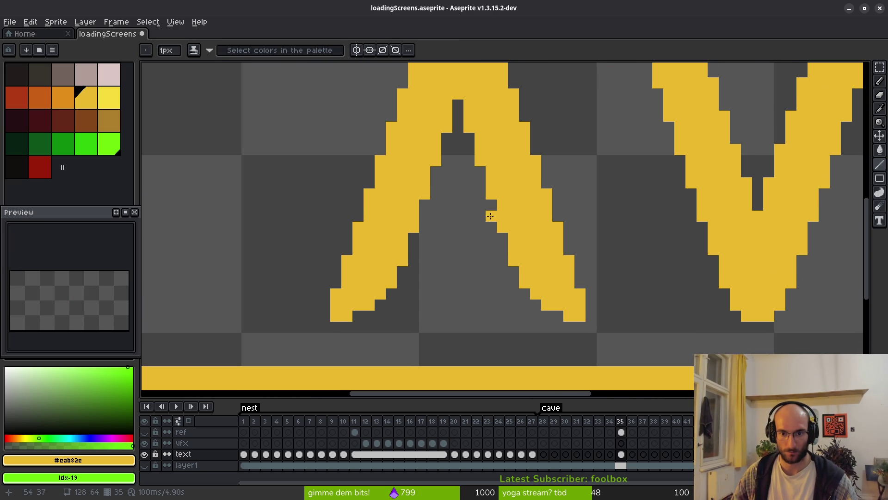
{"action": "left_click_drag", "start_coordinate": [490, 224], "coordinate": [423, 227]}
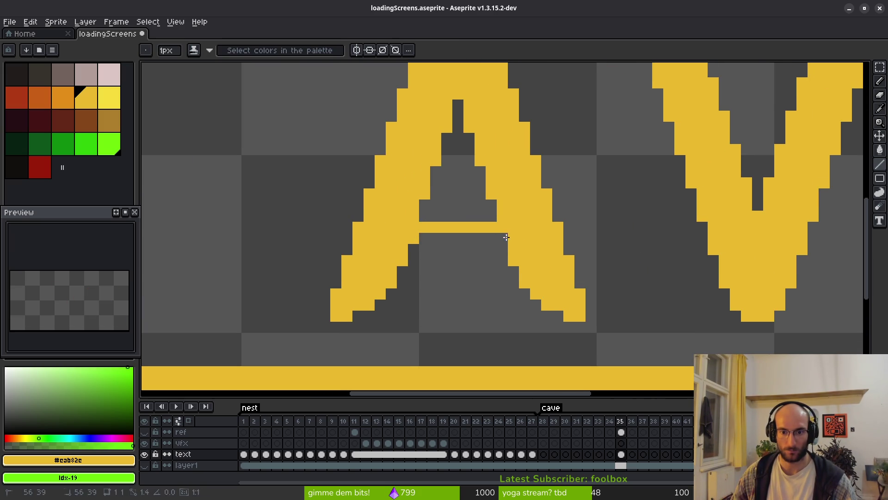
{"action": "left_click_drag", "start_coordinate": [504, 238], "coordinate": [412, 239]}
{"action": "scroll", "coordinate": [518, 247], "scroll_direction": "down", "scroll_amount": 3}
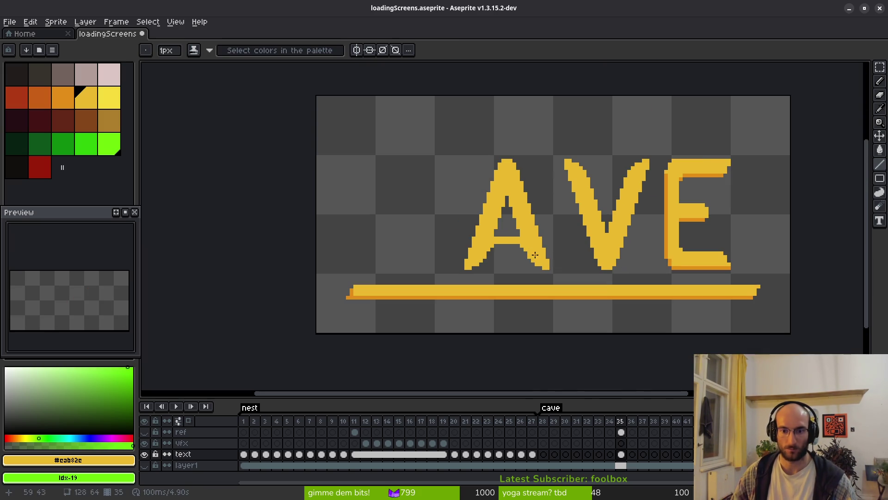
{"action": "scroll", "coordinate": [544, 233], "scroll_direction": "up", "scroll_amount": 1}
{"action": "scroll", "coordinate": [512, 271], "scroll_direction": "down", "scroll_amount": 5}
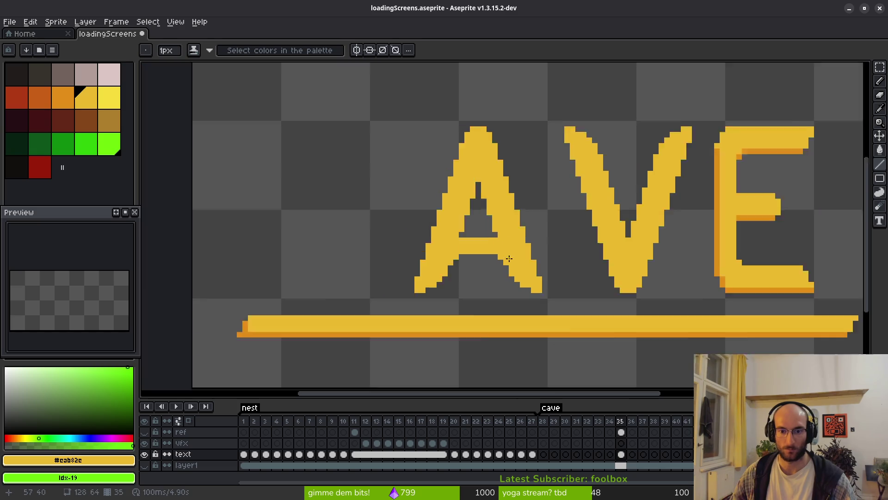
{"action": "scroll", "coordinate": [504, 261], "scroll_direction": "up", "scroll_amount": 4}
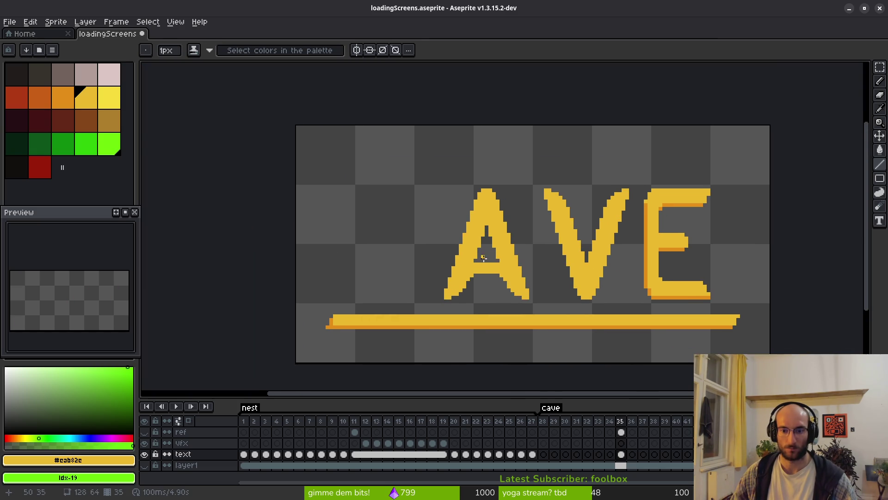
Nudge the whole A one pixel right and add a yellow pixel to its left
{"action": "key", "text": "m"}
{"action": "left_click_drag", "start_coordinate": [416, 174], "coordinate": [529, 303]}
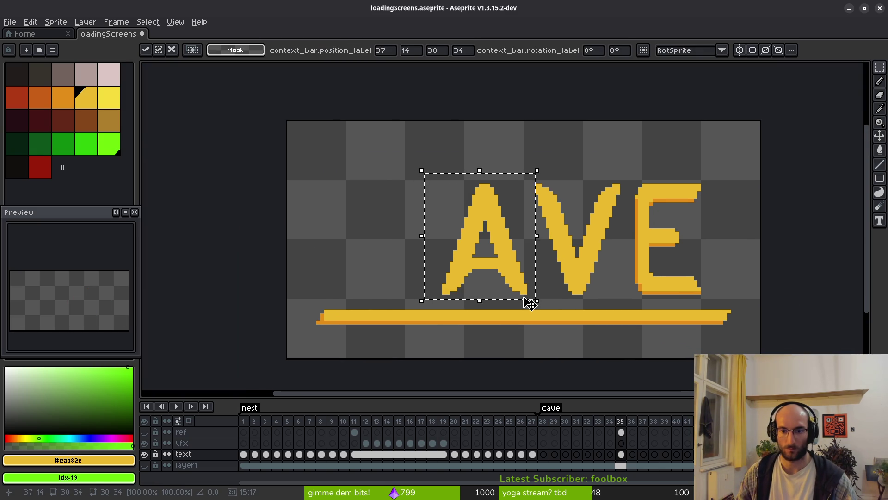
{"action": "key", "text": "Right"}
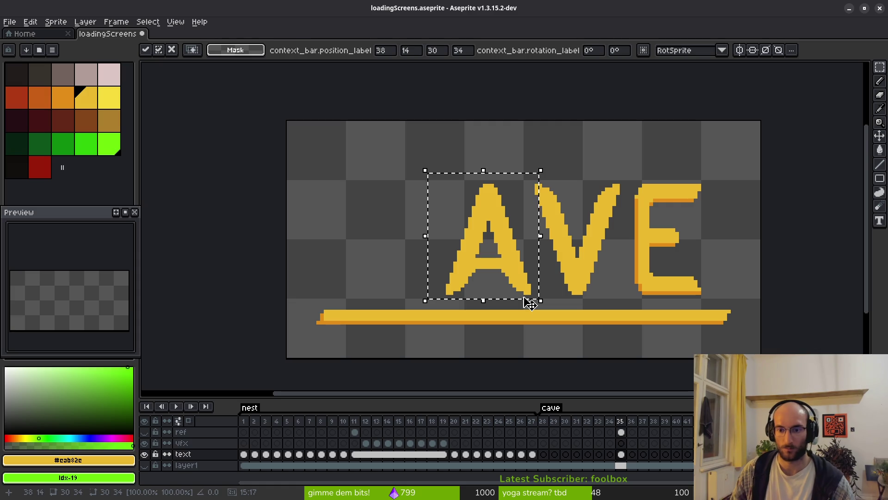
{"action": "key", "text": "Tab"}
{"action": "key", "text": "Tab"}
{"action": "key", "text": "ctrl+d"}
{"action": "scroll", "coordinate": [528, 242], "scroll_direction": "down", "scroll_amount": 6}
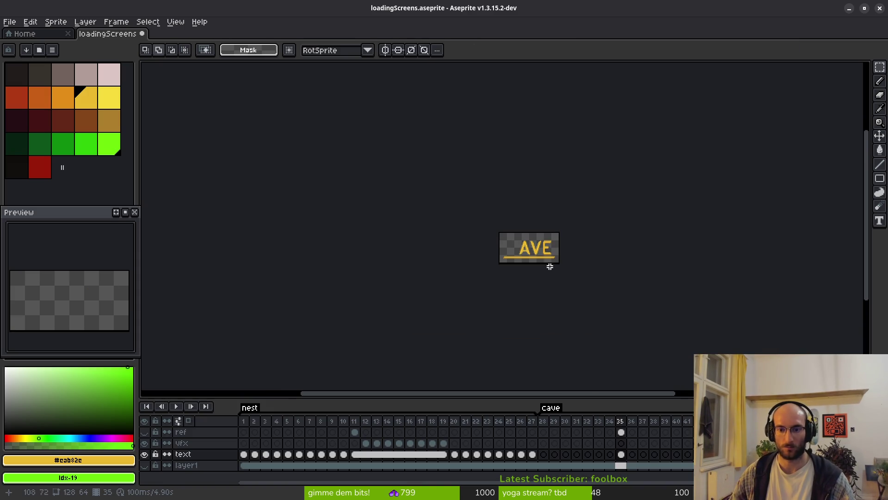
{"action": "scroll", "coordinate": [522, 242], "scroll_direction": "up", "scroll_amount": 6}
{"action": "scroll", "coordinate": [522, 242], "scroll_direction": "left", "scroll_amount": 2}
{"action": "scroll", "coordinate": [541, 252], "scroll_direction": "down", "scroll_amount": 1}
{"action": "key", "text": "l"}
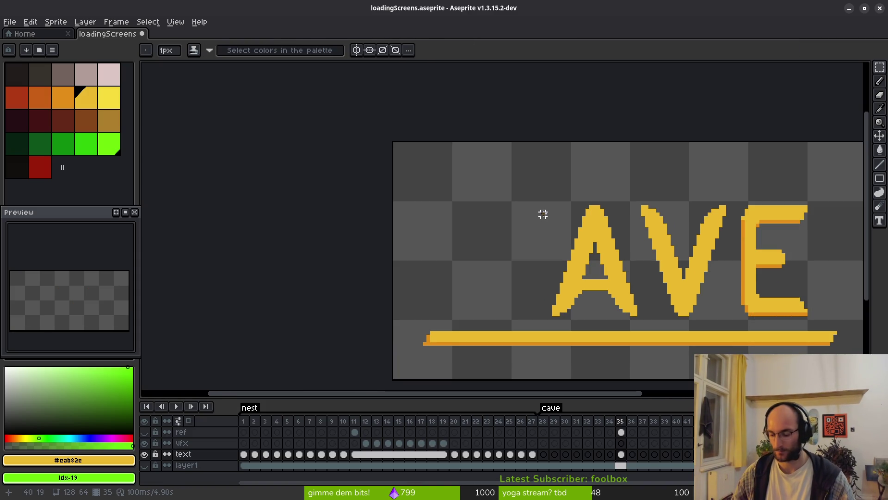
{"action": "left_click", "coordinate": [544, 213]}
{"action": "scroll", "coordinate": [544, 213], "scroll_direction": "up", "scroll_amount": 2}
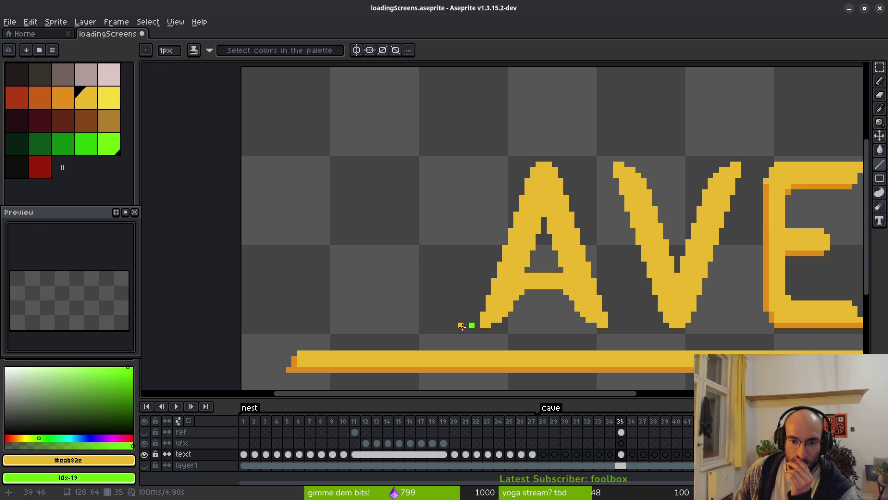
Draw the C's bottom edge leftward from the A's foot
{"action": "right_click", "coordinate": [461, 326]}
{"action": "left_click_drag", "start_coordinate": [455, 325], "coordinate": [363, 323]}
{"action": "scroll", "coordinate": [364, 322], "scroll_direction": "down", "scroll_amount": 1}
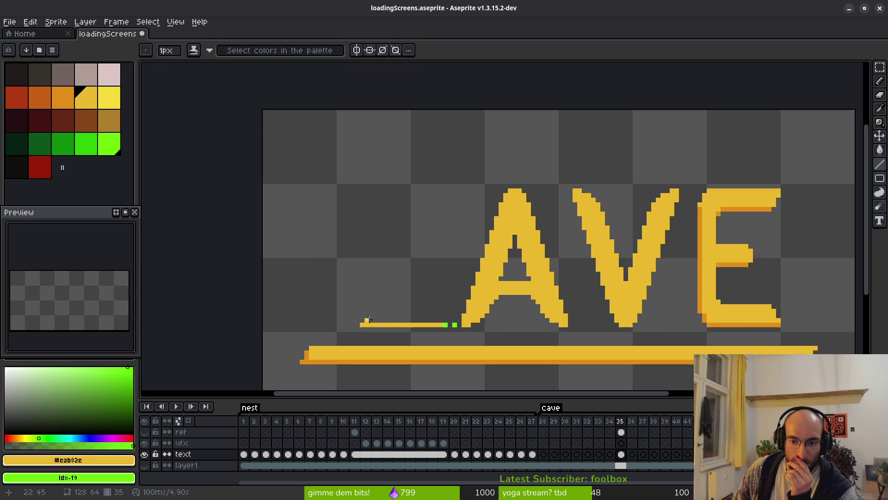
Show the red reference dots and outline the C's left edge, top, inner strokes and diagonal end
{"action": "left_click", "coordinate": [144, 431]}
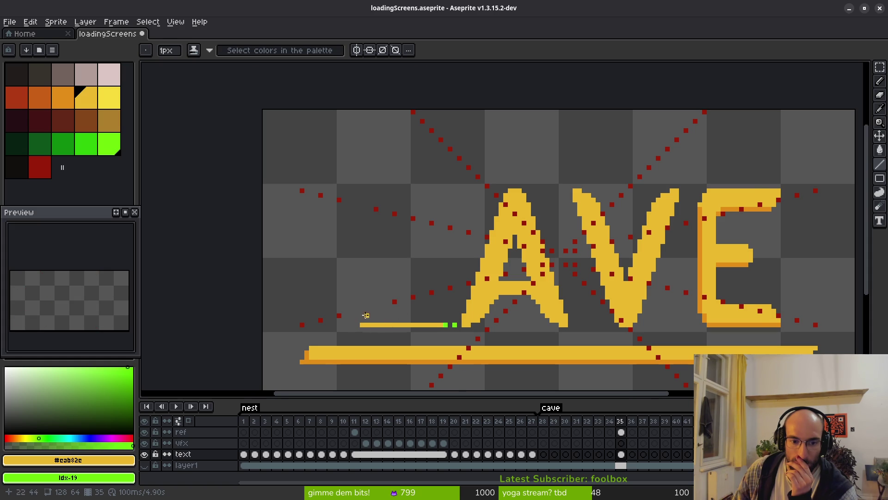
{"action": "scroll", "coordinate": [366, 315], "scroll_direction": "up", "scroll_amount": 2}
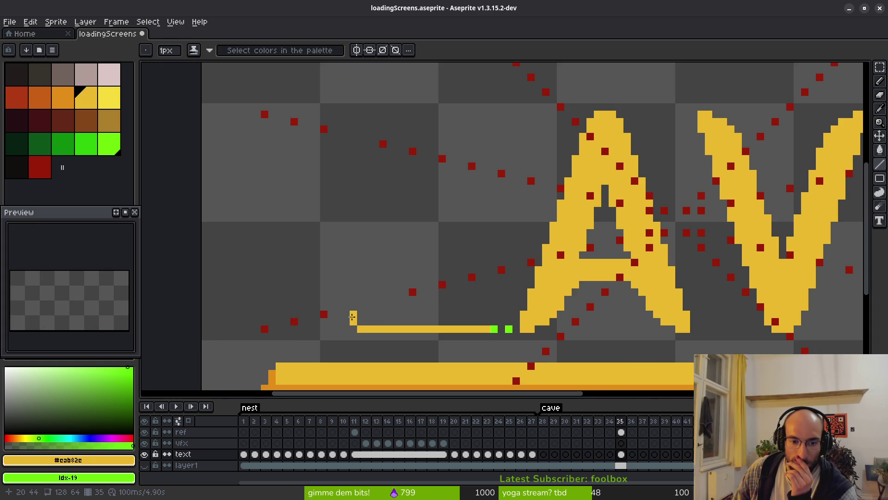
{"action": "mouse_move", "coordinate": [353, 315]}
{"action": "left_mouse_down"}
{"action": "mouse_move", "coordinate": [355, 112]}
{"action": "mouse_move", "coordinate": [525, 113]}
{"action": "mouse_move", "coordinate": [489, 114]}
{"action": "left_mouse_up"}
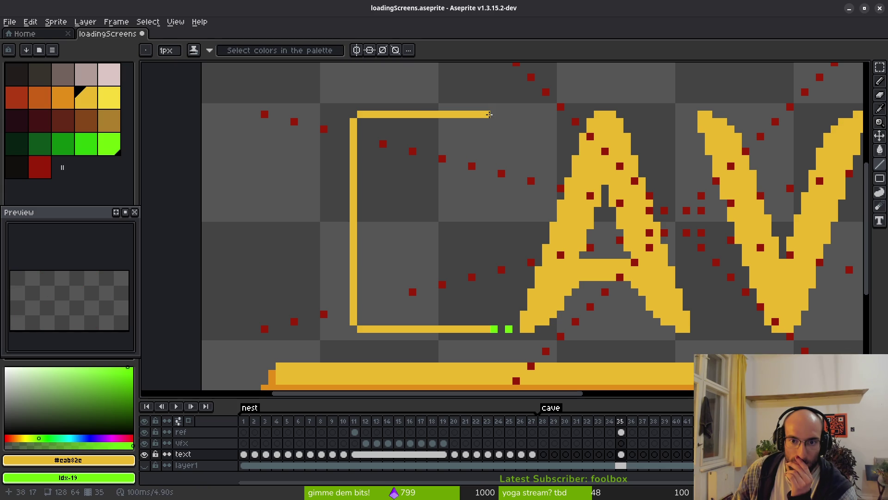
{"action": "mouse_move", "coordinate": [487, 330]}
{"action": "left_mouse_down"}
{"action": "mouse_move", "coordinate": [487, 119]}
{"action": "mouse_move", "coordinate": [486, 326]}
{"action": "mouse_move", "coordinate": [472, 307]}
{"action": "mouse_move", "coordinate": [472, 322]}
{"action": "mouse_move", "coordinate": [453, 321]}
{"action": "mouse_move", "coordinate": [450, 307]}
{"action": "mouse_move", "coordinate": [360, 307]}
{"action": "left_mouse_up"}
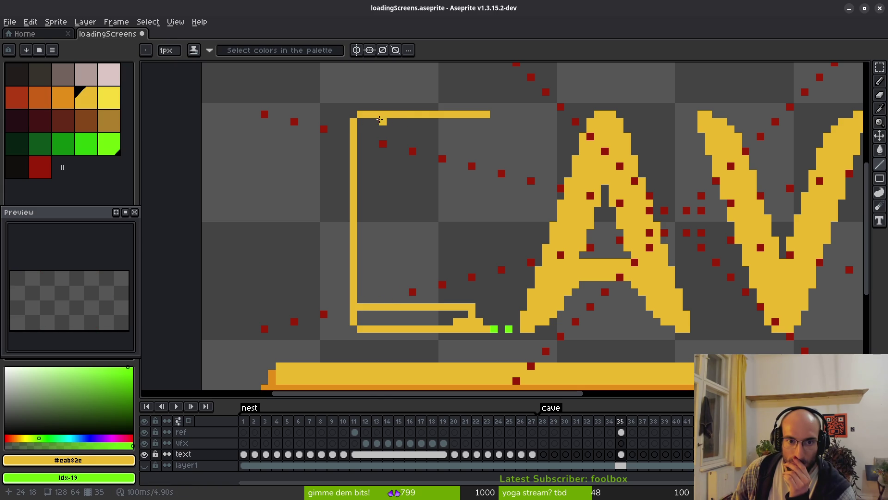
{"action": "left_click_drag", "start_coordinate": [380, 119], "coordinate": [384, 305]}
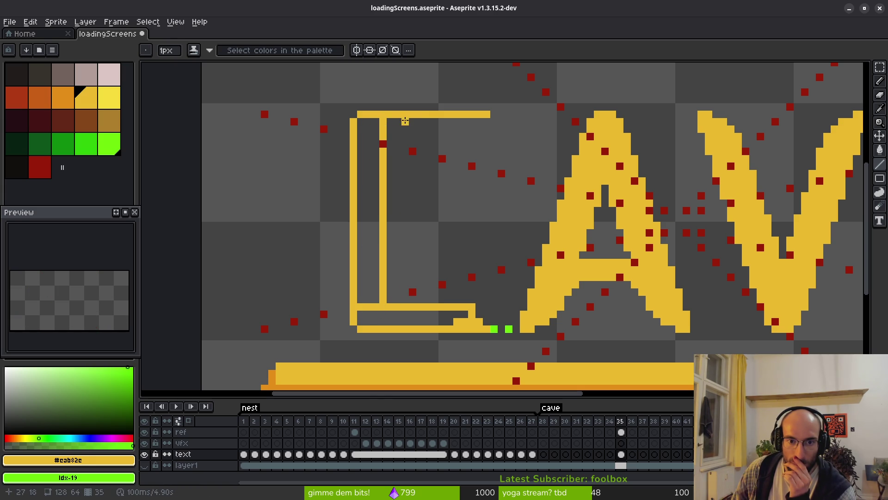
{"action": "mouse_move", "coordinate": [390, 143]}
{"action": "left_mouse_down"}
{"action": "mouse_move", "coordinate": [477, 144]}
{"action": "mouse_move", "coordinate": [452, 145]}
{"action": "left_mouse_up"}
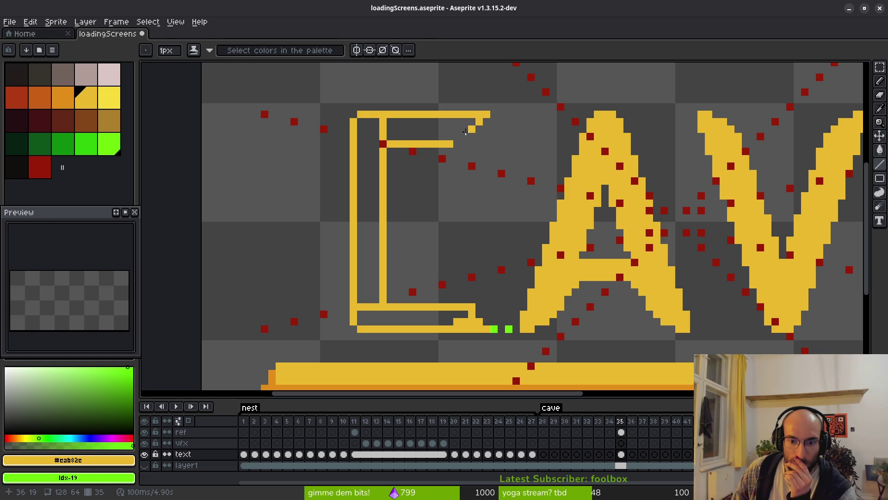
{"action": "left_click_drag", "start_coordinate": [472, 135], "coordinate": [461, 143]}
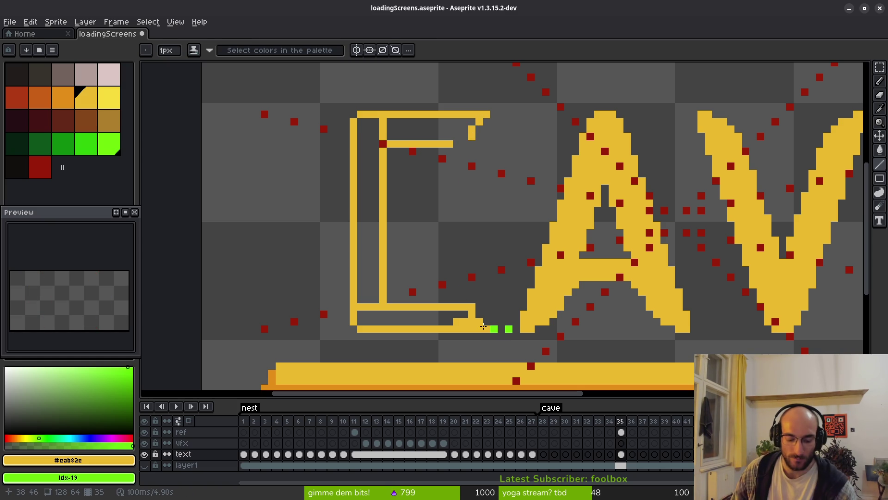
With the pixel-perfect Pencil, patch a gap in the C's outline and add diagonal yellow steps
{"action": "key", "text": "b"}
{"action": "scroll", "coordinate": [470, 273], "scroll_direction": "down", "scroll_amount": 3}
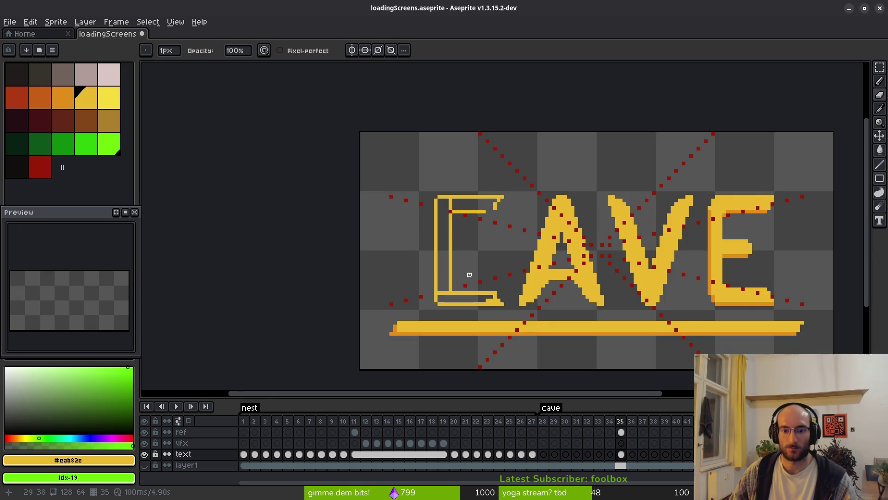
{"action": "scroll", "coordinate": [515, 303], "scroll_direction": "up", "scroll_amount": 3}
{"action": "key", "text": "b"}
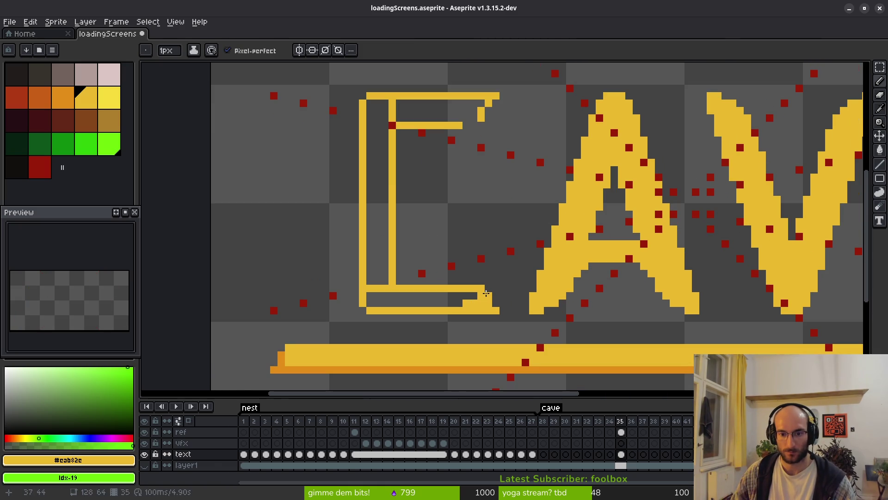
{"action": "left_click", "coordinate": [503, 147]}
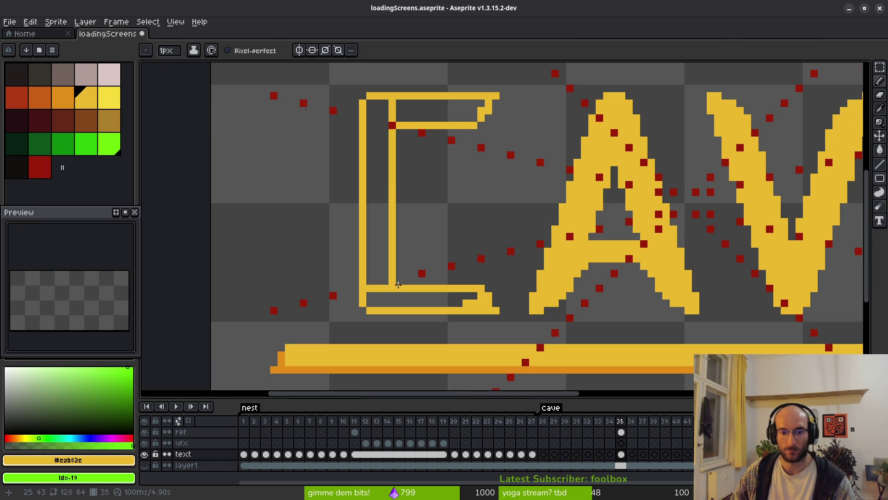
{"action": "scroll", "coordinate": [527, 299], "scroll_direction": "down", "scroll_amount": 3}
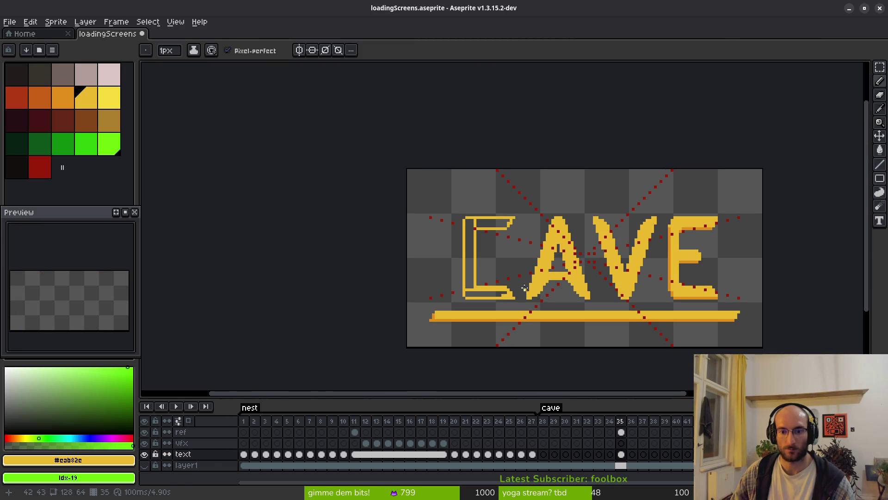
{"action": "scroll", "coordinate": [684, 220], "scroll_direction": "up", "scroll_amount": 3}
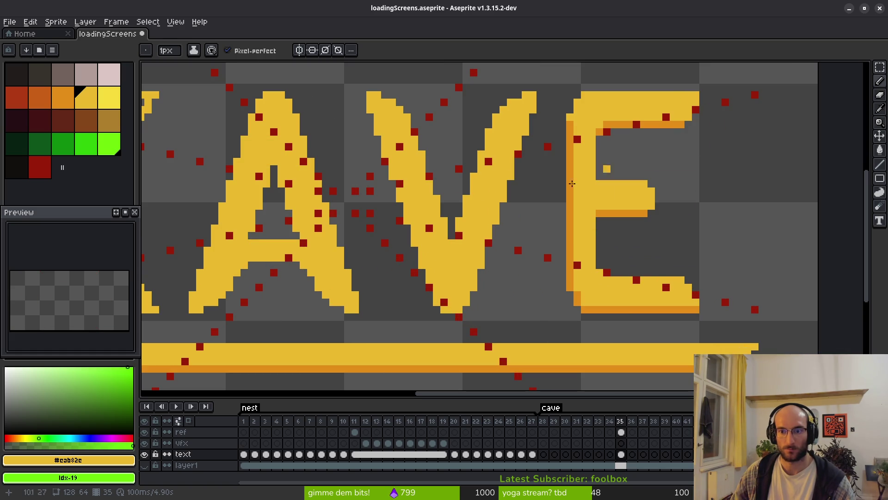
{"action": "scroll", "coordinate": [327, 282], "scroll_direction": "left", "scroll_amount": 10}
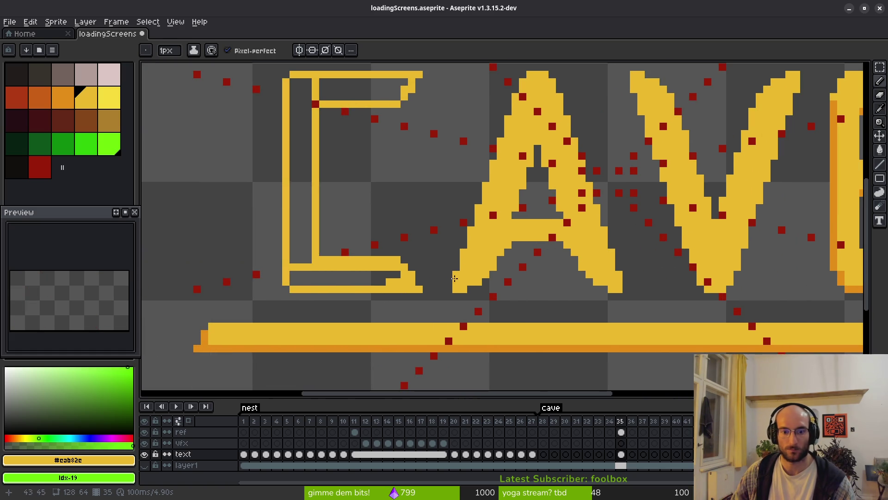
{"action": "scroll", "coordinate": [452, 218], "scroll_direction": "up", "scroll_amount": 3}
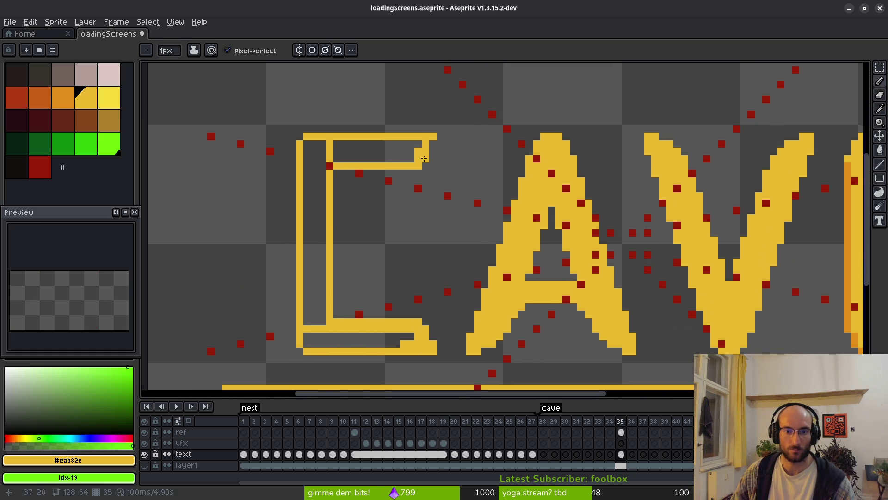
{"action": "scroll", "coordinate": [452, 173], "scroll_direction": "down", "scroll_amount": 1}
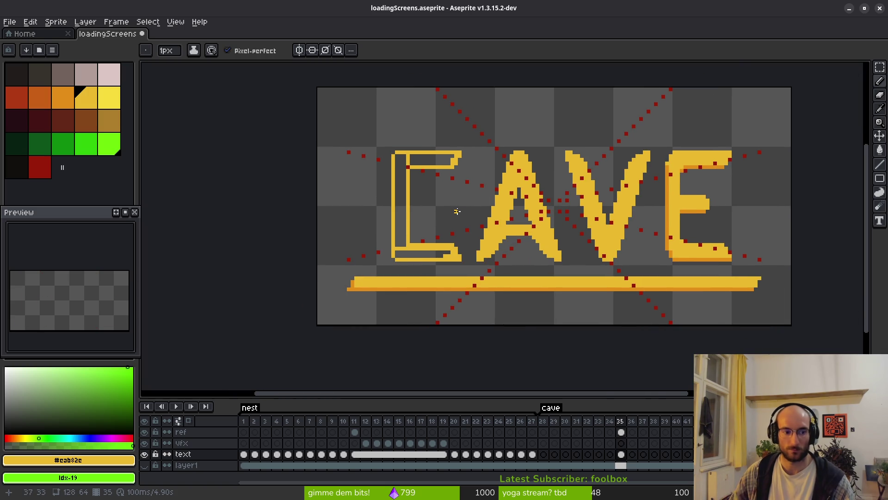
{"action": "scroll", "coordinate": [457, 200], "scroll_direction": "up", "scroll_amount": 5}
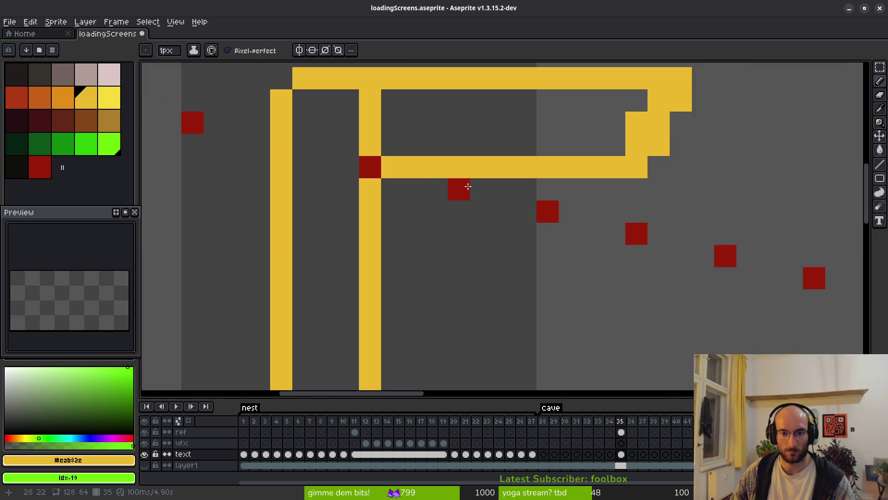
{"action": "left_click_drag", "start_coordinate": [443, 185], "coordinate": [392, 234]}
{"action": "left_click_drag", "start_coordinate": [414, 189], "coordinate": [453, 236]}
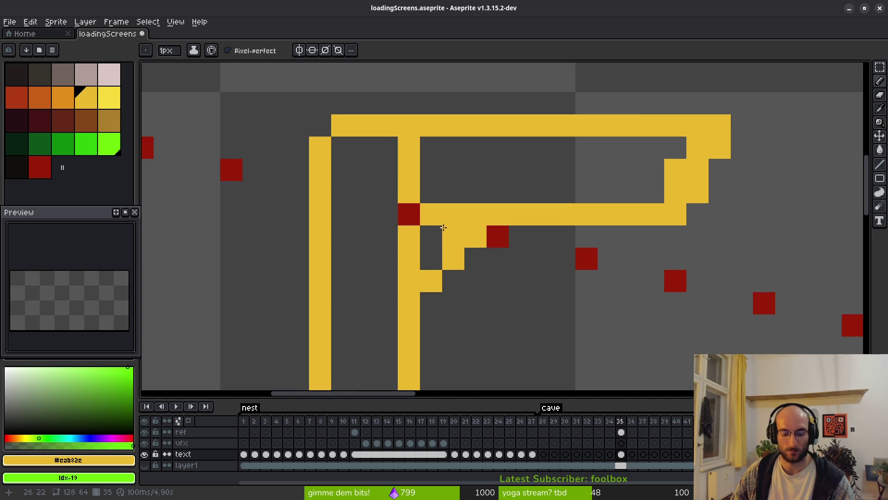
Erase the C's square top-left corner, redraw it as a diagonal, and fill the top bar yellow
{"action": "key", "text": "e"}
{"action": "mouse_move", "coordinate": [409, 125]}
{"action": "left_mouse_down"}
{"action": "mouse_move", "coordinate": [254, 237]}
{"action": "mouse_move", "coordinate": [409, 124]}
{"action": "mouse_move", "coordinate": [298, 236]}
{"action": "mouse_move", "coordinate": [475, 192]}
{"action": "left_mouse_up"}
{"action": "key", "text": "b"}
{"action": "left_click", "coordinate": [458, 121]}
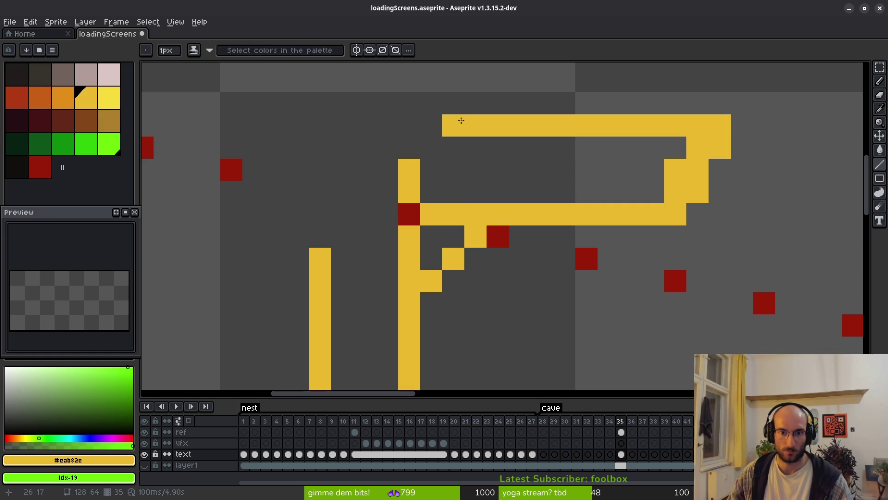
{"action": "left_click_drag", "start_coordinate": [423, 138], "coordinate": [319, 239]}
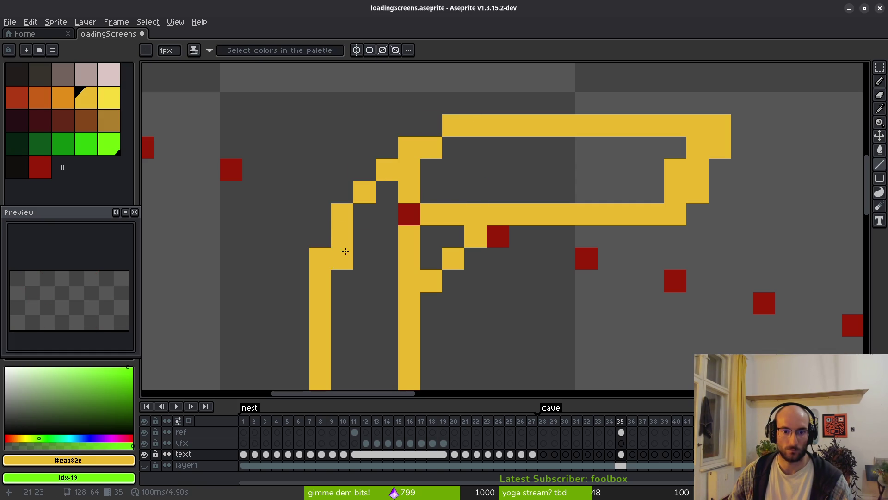
{"action": "scroll", "coordinate": [345, 254], "scroll_direction": "down", "scroll_amount": 3}
{"action": "scroll", "coordinate": [422, 274], "scroll_direction": "up", "scroll_amount": 1}
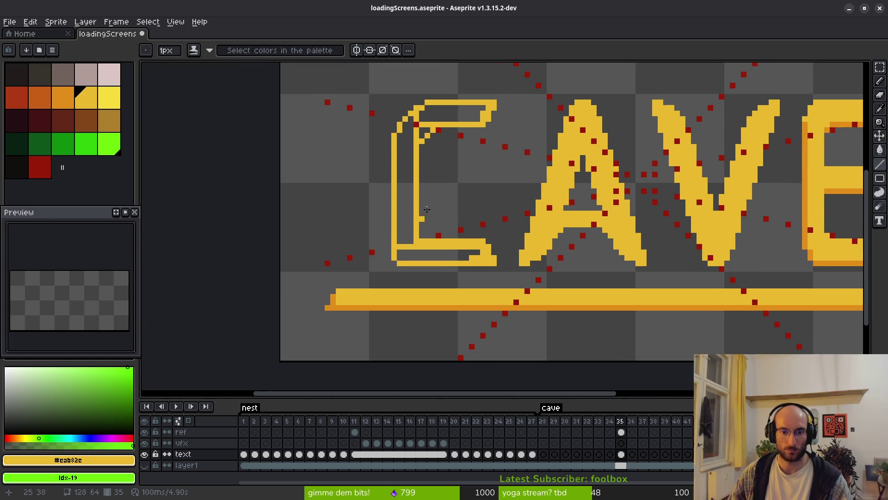
{"action": "key", "text": "g"}
{"action": "left_click", "coordinate": [422, 127]}
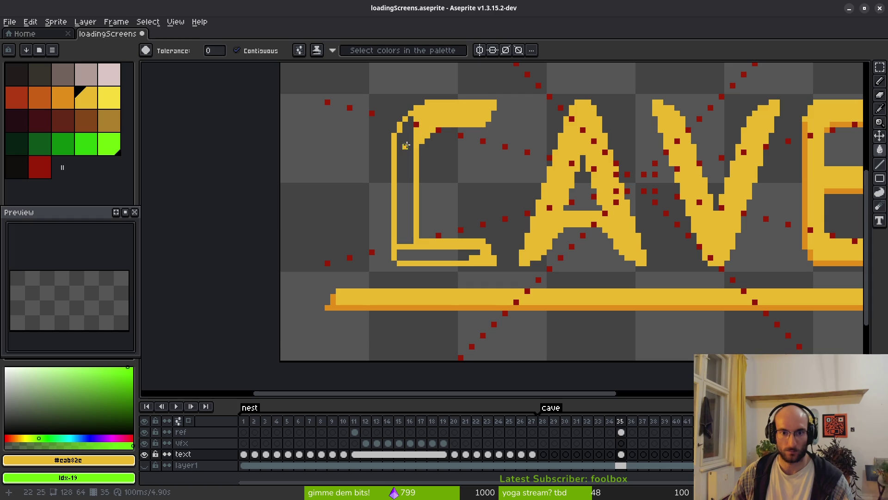
Fill the C's hollow left column and bottom bar solid yellow
{"action": "left_click", "coordinate": [405, 145]}
{"action": "left_click", "coordinate": [460, 256]}
{"action": "scroll", "coordinate": [458, 250], "scroll_direction": "up", "scroll_amount": 3}
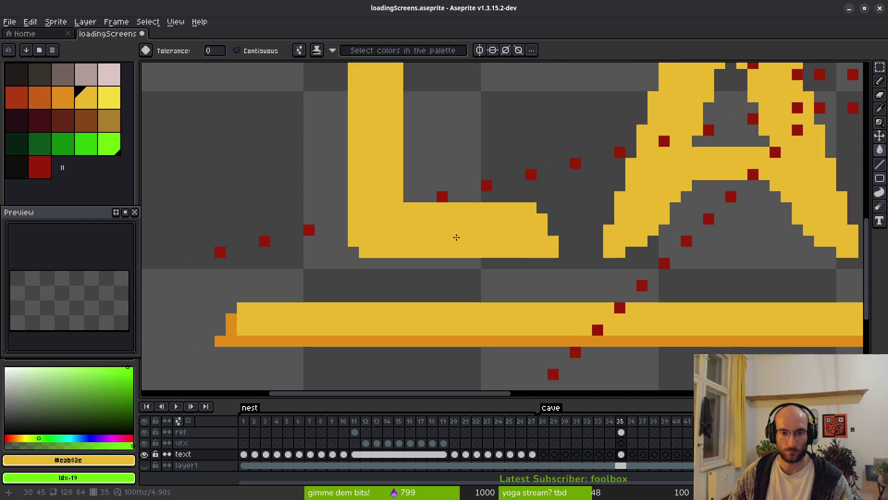
{"action": "left_click_drag", "start_coordinate": [456, 237], "coordinate": [484, 238]}
Erase the C's bottom-left corner into a staircase
{"action": "key", "text": "b"}
{"action": "left_click_drag", "start_coordinate": [379, 230], "coordinate": [413, 252]}
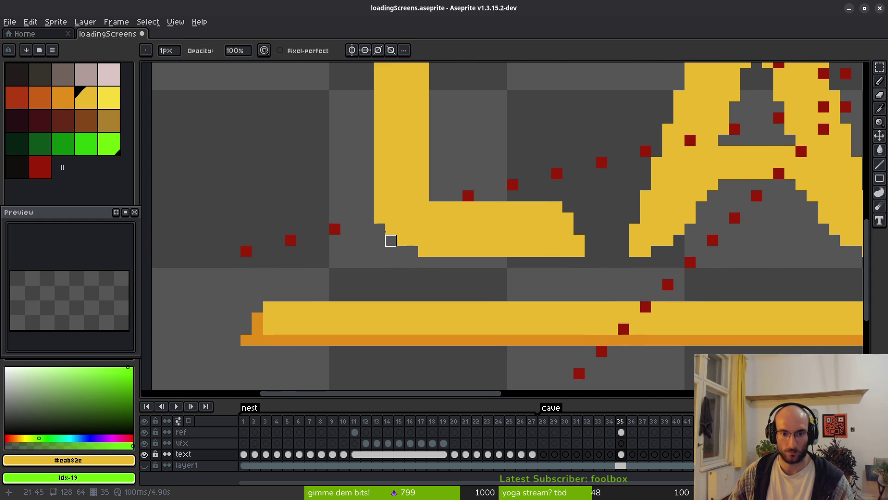
{"action": "scroll", "coordinate": [401, 252], "scroll_direction": "down", "scroll_amount": 3}
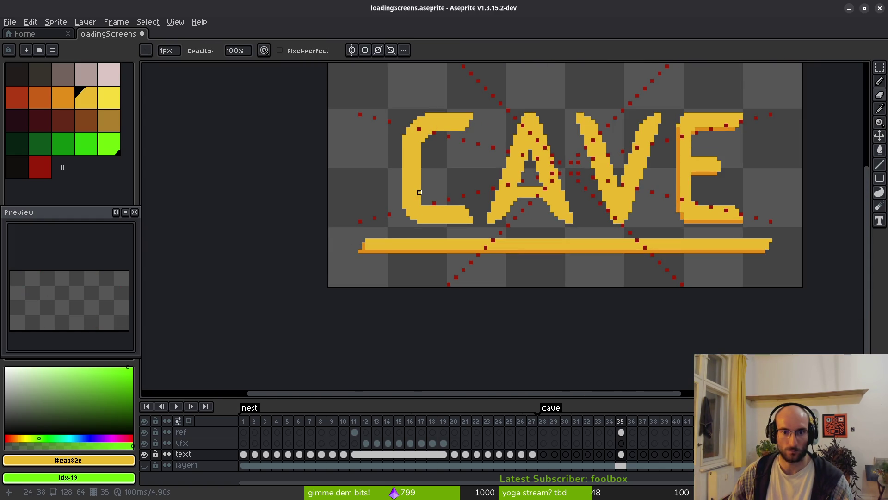
{"action": "scroll", "coordinate": [411, 188], "scroll_direction": "up", "scroll_amount": 2}
{"action": "scroll", "coordinate": [412, 243], "scroll_direction": "up", "scroll_amount": 2}
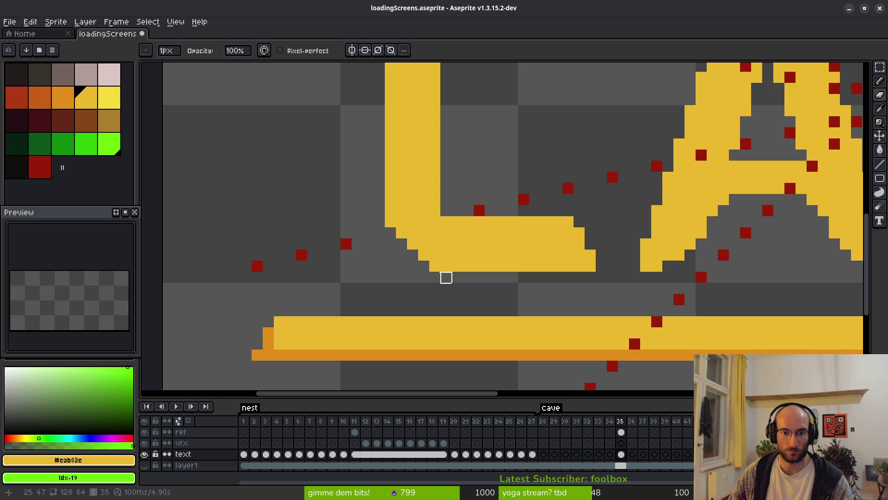
{"action": "scroll", "coordinate": [424, 199], "scroll_direction": "down", "scroll_amount": 3}
{"action": "scroll", "coordinate": [422, 193], "scroll_direction": "up", "scroll_amount": 2}
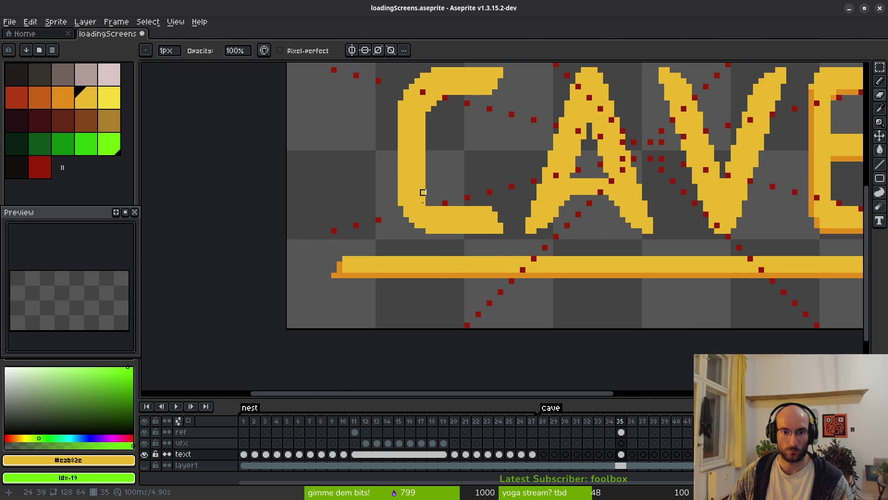
Add pixels to round the C's inner bottom-left curve, then hide the red reference dots
{"action": "key", "text": "b"}
{"action": "left_click", "coordinate": [437, 207]}
{"action": "scroll", "coordinate": [438, 204], "scroll_direction": "up", "scroll_amount": 2}
{"action": "left_click", "coordinate": [417, 256]}
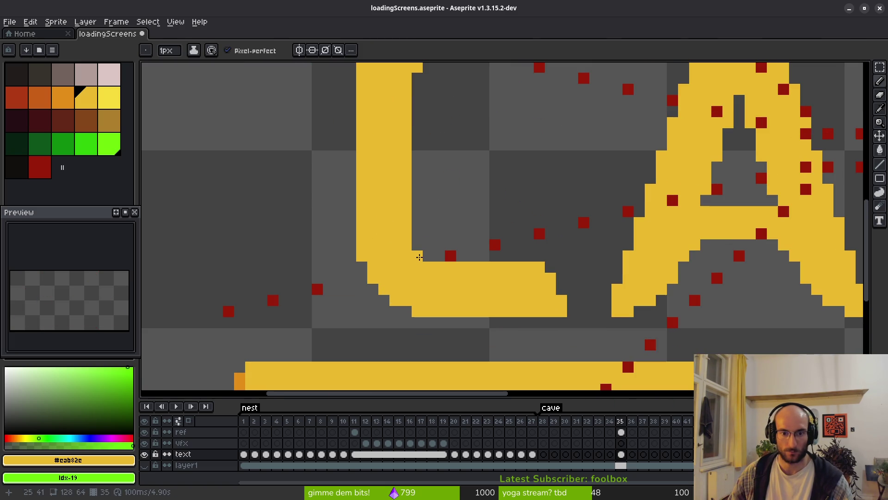
{"action": "left_click", "coordinate": [417, 245]}
{"action": "left_click", "coordinate": [428, 256]}
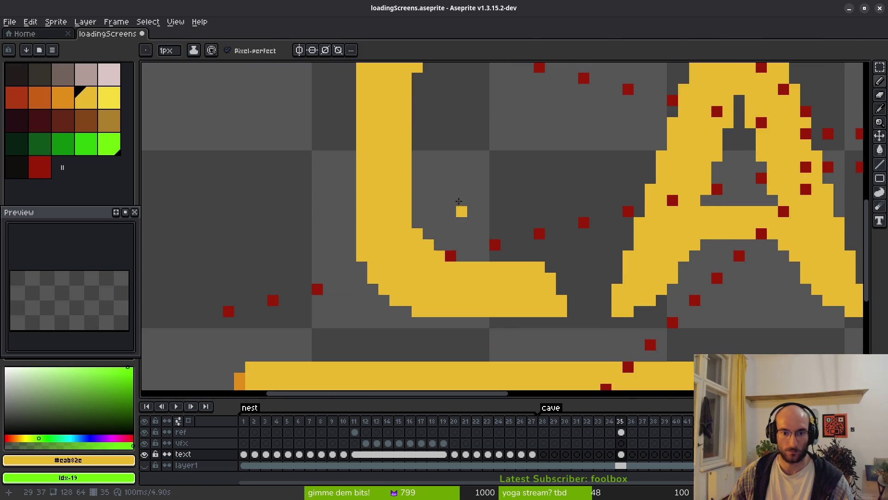
{"action": "scroll", "coordinate": [458, 204], "scroll_direction": "down", "scroll_amount": 2}
{"action": "scroll", "coordinate": [456, 200], "scroll_direction": "up", "scroll_amount": 3}
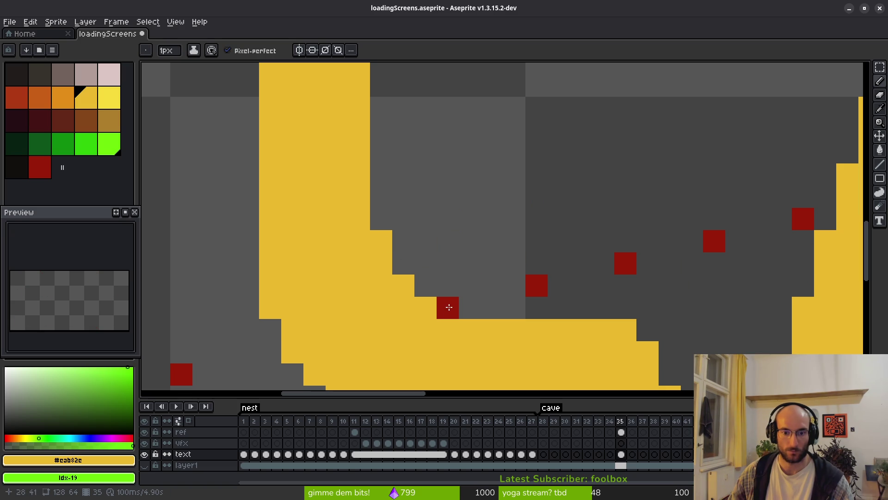
{"action": "scroll", "coordinate": [462, 278], "scroll_direction": "down", "scroll_amount": 1}
{"action": "scroll", "coordinate": [471, 279], "scroll_direction": "up", "scroll_amount": 1}
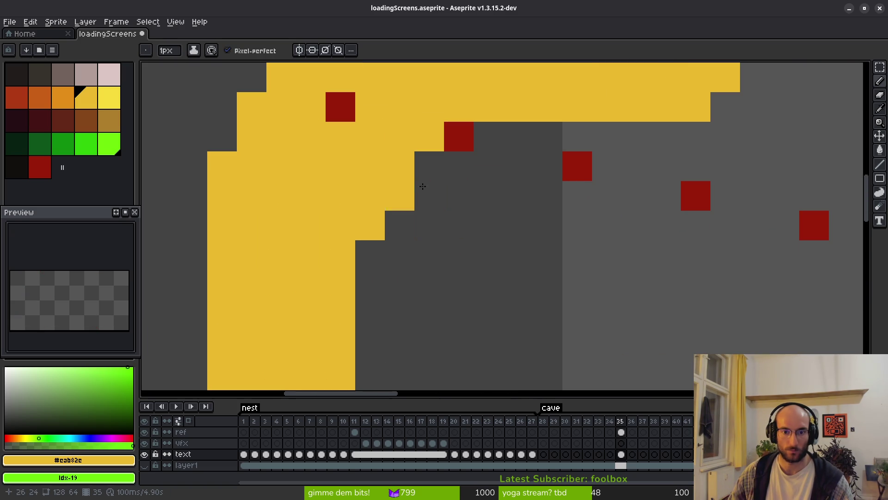
{"action": "scroll", "coordinate": [529, 259], "scroll_direction": "down", "scroll_amount": 2}
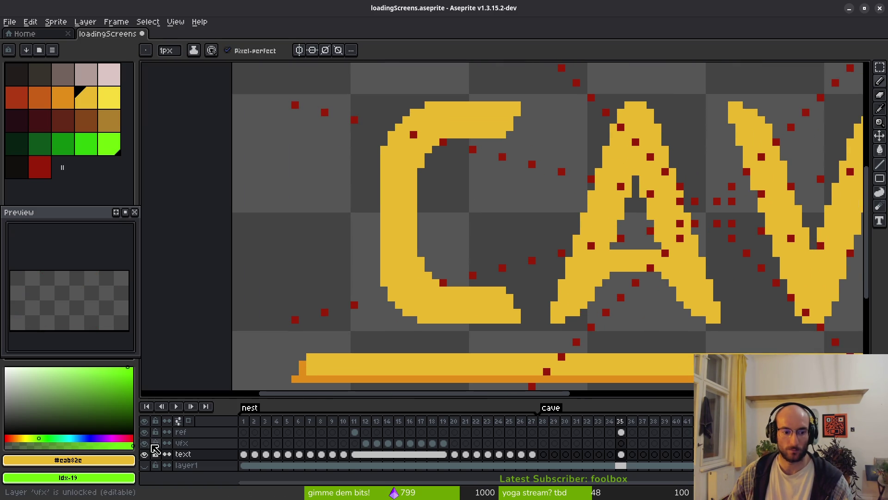
{"action": "left_click", "coordinate": [144, 432]}
{"action": "scroll", "coordinate": [442, 238], "scroll_direction": "down", "scroll_amount": 1}
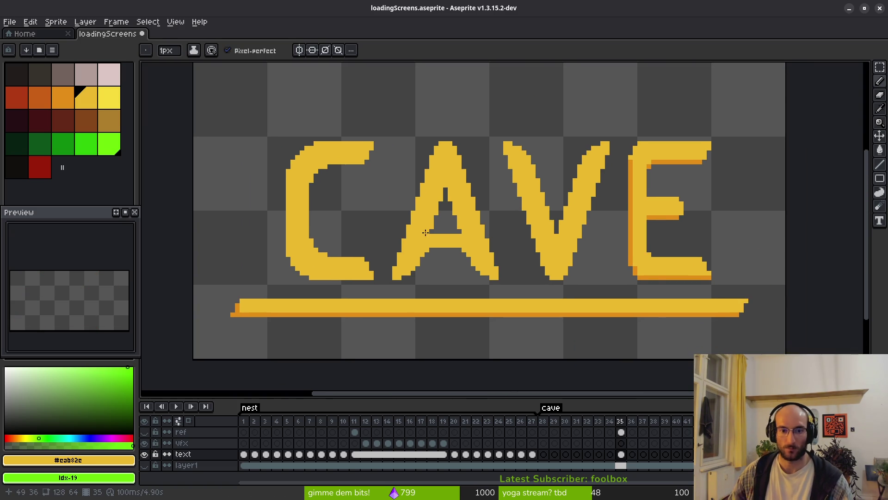
Add one yellow pixel at the V's top-left tip and zoom out to review CAVE
{"action": "scroll", "coordinate": [440, 245], "scroll_direction": "down", "scroll_amount": 2}
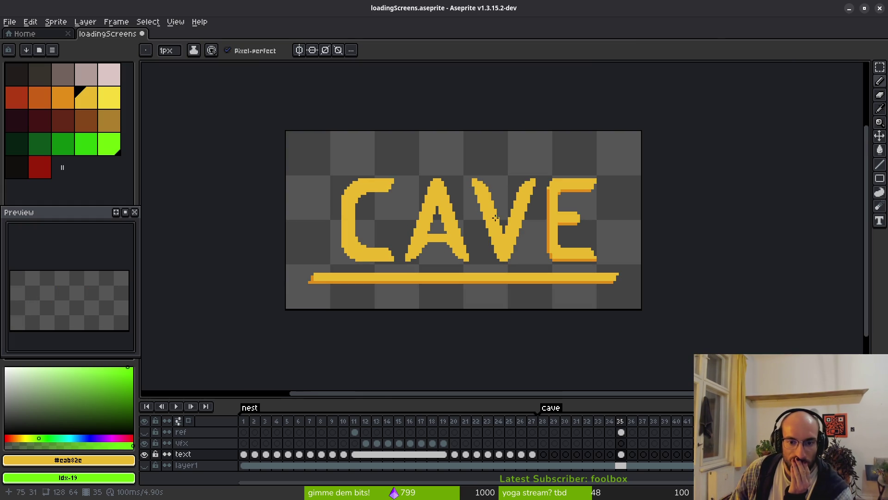
{"action": "scroll", "coordinate": [495, 210], "scroll_direction": "up", "scroll_amount": 3}
{"action": "left_click", "coordinate": [435, 146]}
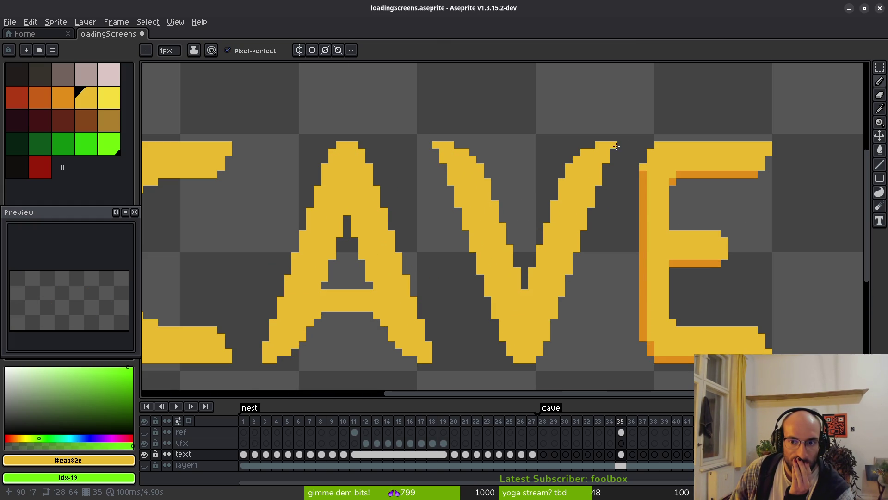
{"action": "scroll", "coordinate": [613, 185], "scroll_direction": "down", "scroll_amount": 3}
{"action": "scroll", "coordinate": [596, 243], "scroll_direction": "down", "scroll_amount": 2}
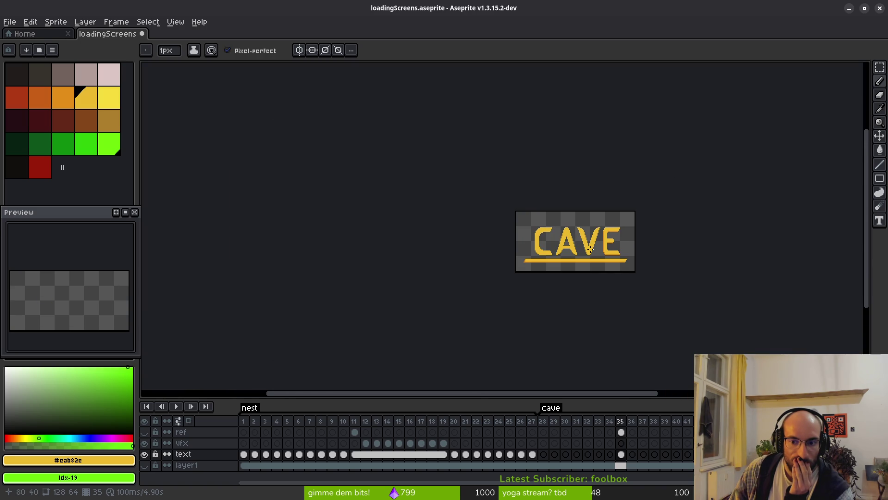
{"action": "scroll", "coordinate": [516, 185], "scroll_direction": "up", "scroll_amount": 6}
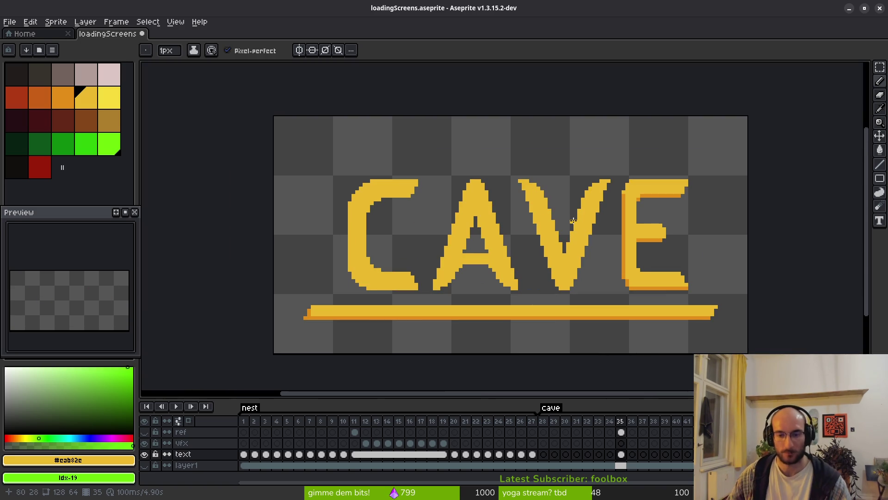
{"action": "scroll", "coordinate": [516, 185], "scroll_direction": "up", "scroll_amount": 1}
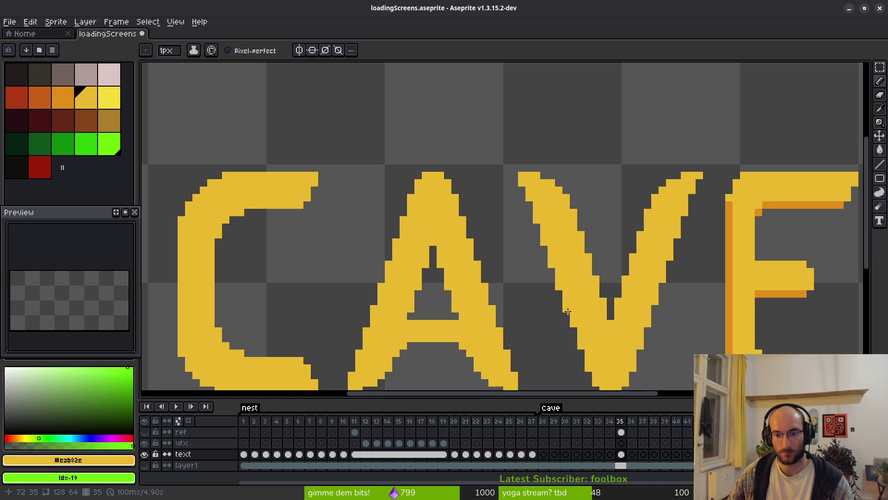
{"action": "left_click_drag", "start_coordinate": [645, 365], "coordinate": [612, 322]}
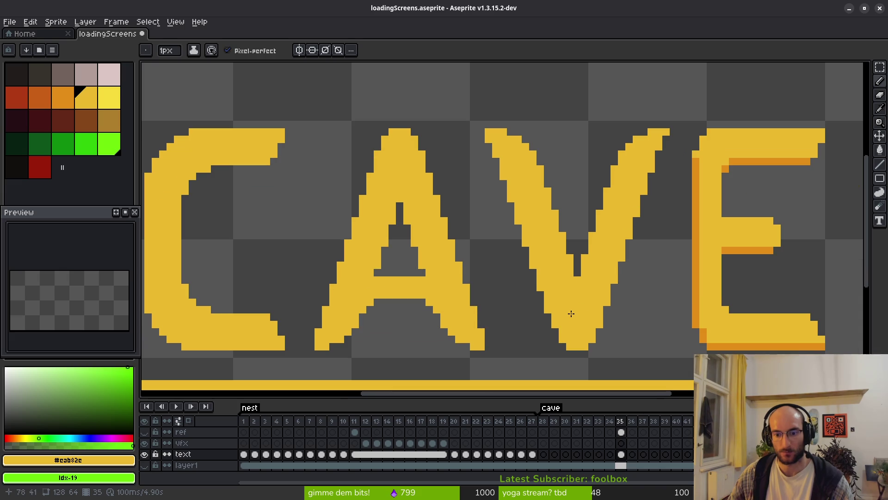
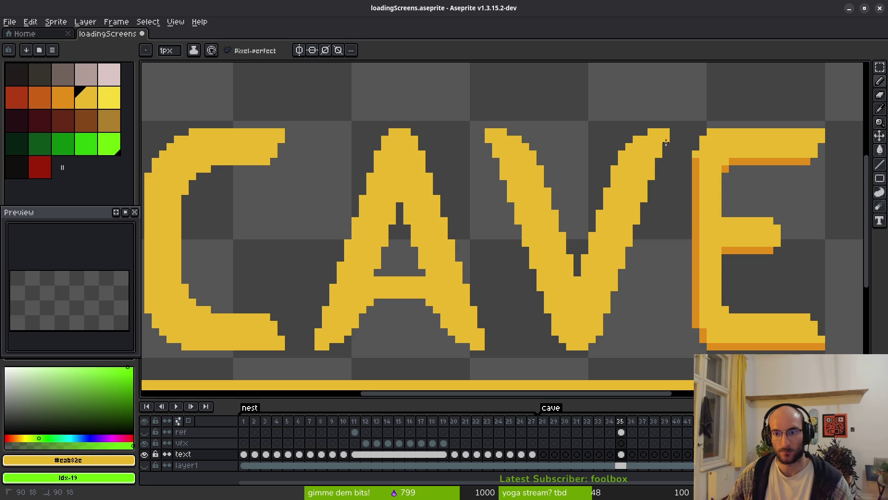
Select the letters CAV with the Rectangular Marquee and nudge them one pixel left
{"action": "scroll", "coordinate": [661, 190], "scroll_direction": "down", "scroll_amount": 2}
{"action": "scroll", "coordinate": [647, 236], "scroll_direction": "down", "scroll_amount": 5}
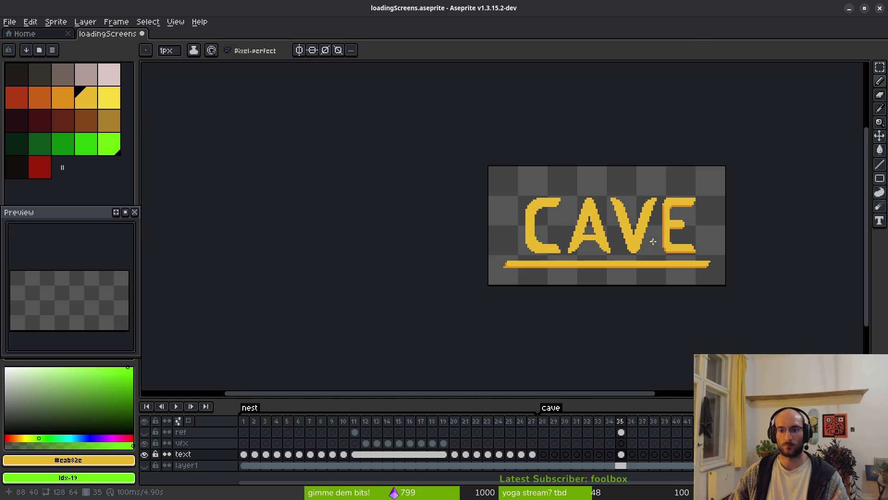
{"action": "scroll", "coordinate": [646, 197], "scroll_direction": "up", "scroll_amount": 5}
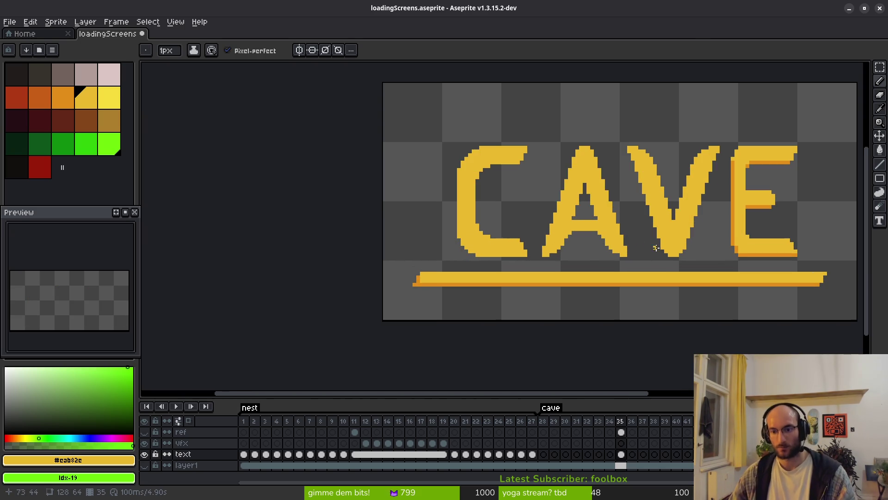
{"action": "scroll", "coordinate": [603, 238], "scroll_direction": "down", "scroll_amount": 3}
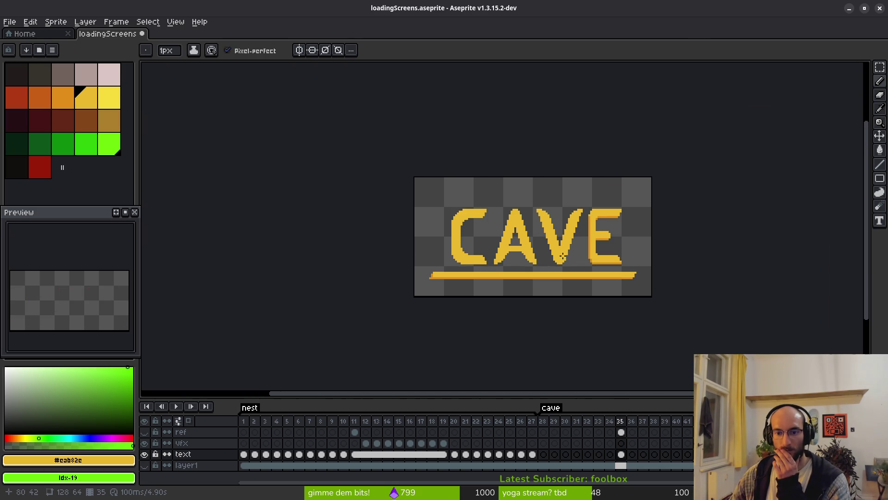
{"action": "left_click_drag", "start_coordinate": [544, 260], "coordinate": [522, 267]}
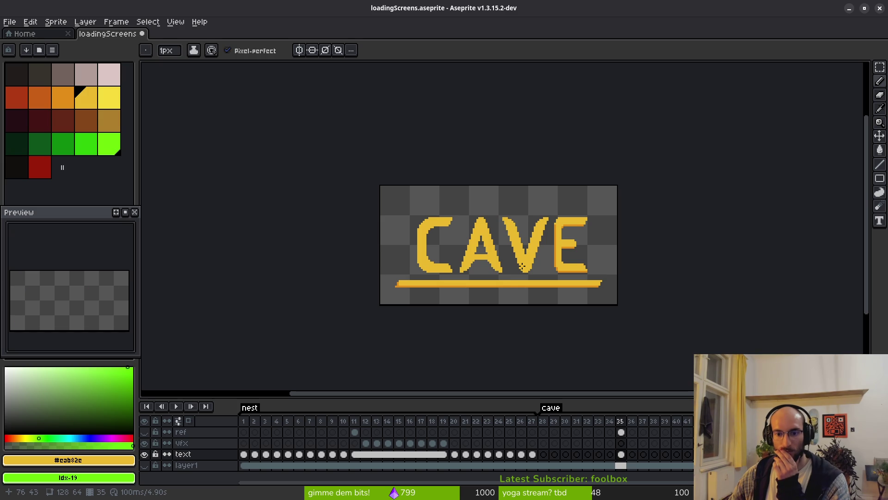
{"action": "scroll", "coordinate": [516, 282], "scroll_direction": "down", "scroll_amount": 2}
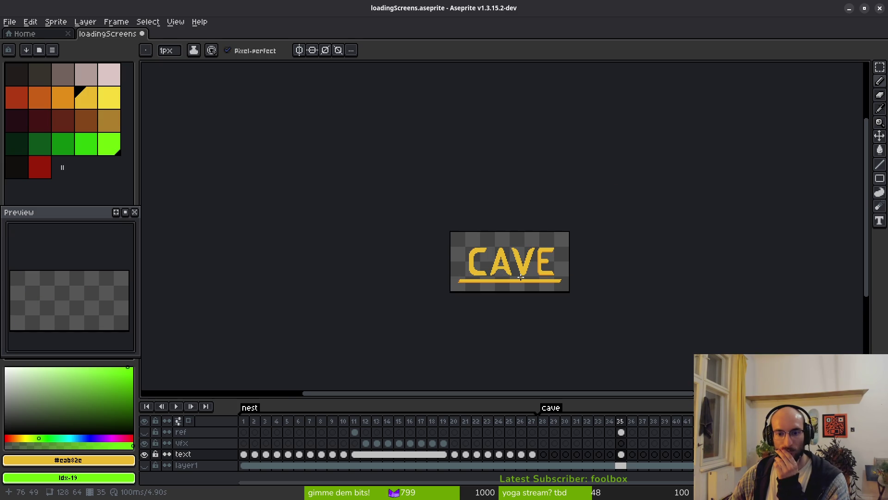
{"action": "scroll", "coordinate": [519, 276], "scroll_direction": "up", "scroll_amount": 5}
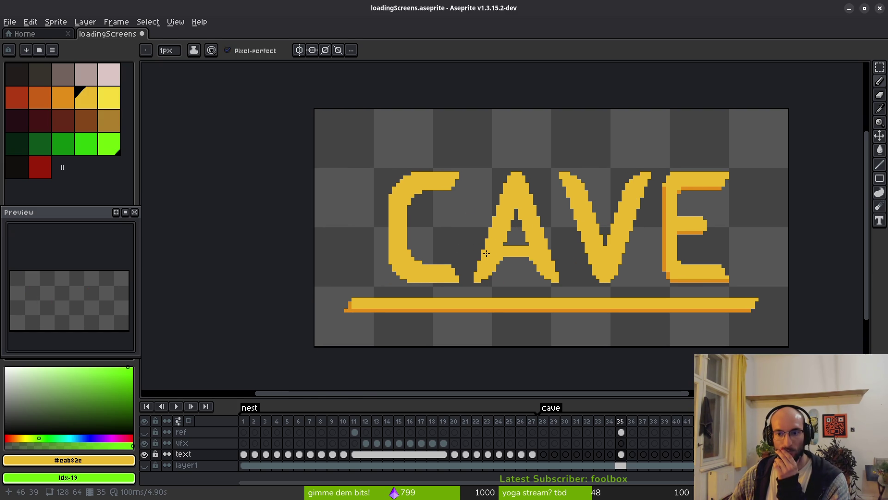
{"action": "scroll", "coordinate": [662, 182], "scroll_direction": "up", "scroll_amount": 3}
{"action": "scroll", "coordinate": [646, 176], "scroll_direction": "down", "scroll_amount": 2}
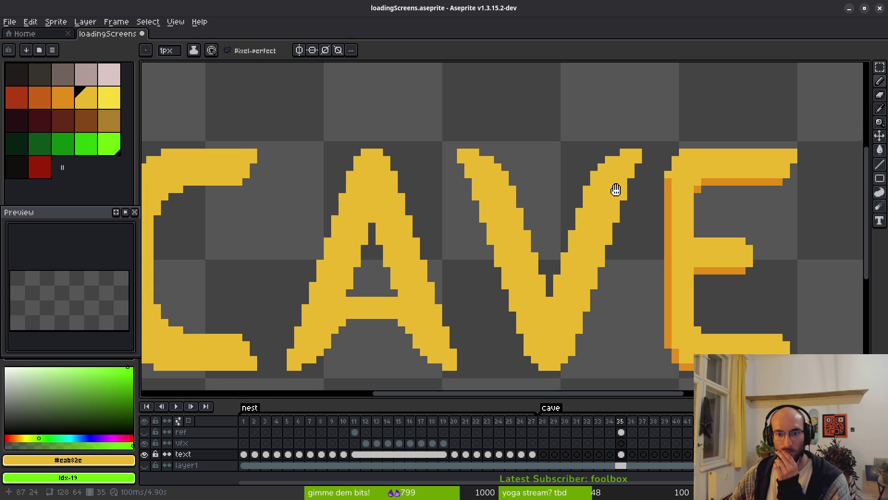
{"action": "key", "text": "m"}
{"action": "mouse_move", "coordinate": [644, 134]}
{"action": "left_mouse_down"}
{"action": "mouse_move", "coordinate": [558, 259]}
{"action": "mouse_move", "coordinate": [303, 299]}
{"action": "left_mouse_up"}
{"action": "key", "text": "Left"}
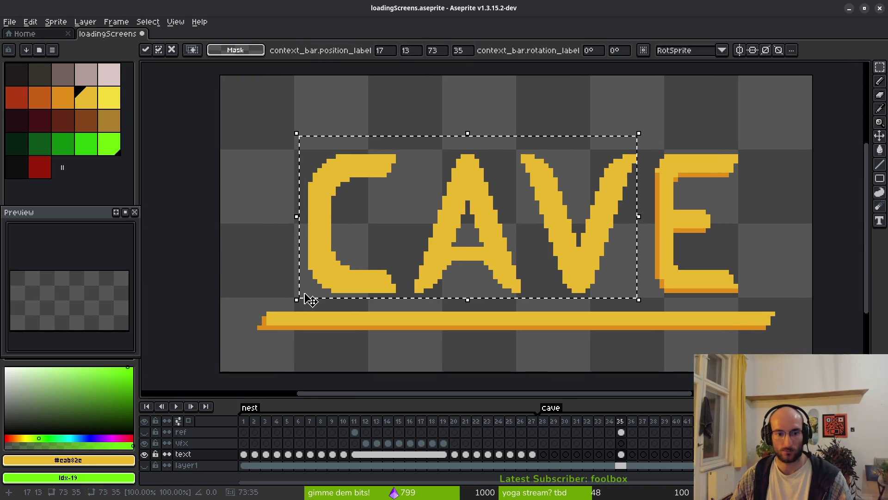
{"action": "key", "text": "Return"}
{"action": "key", "text": "ctrl+d"}
Select the whole word CAVE, nudge it left, then undo the last nudge
{"action": "mouse_move", "coordinate": [294, 139]}
{"action": "left_mouse_down"}
{"action": "mouse_move", "coordinate": [799, 312]}
{"action": "mouse_move", "coordinate": [738, 291]}
{"action": "mouse_move", "coordinate": [749, 299]}
{"action": "left_mouse_up"}
{"action": "key", "text": "Left"}
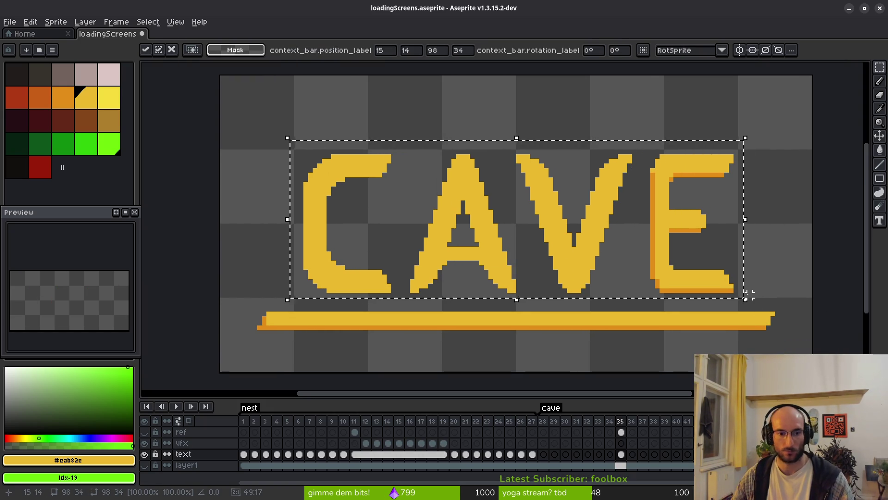
{"action": "key", "text": "Left"}
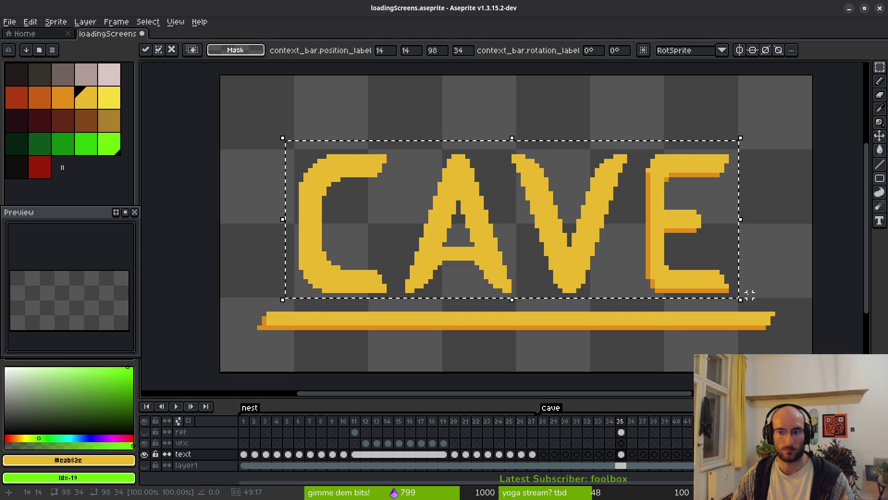
{"action": "key", "text": "Right"}
{"action": "key", "text": "Return"}
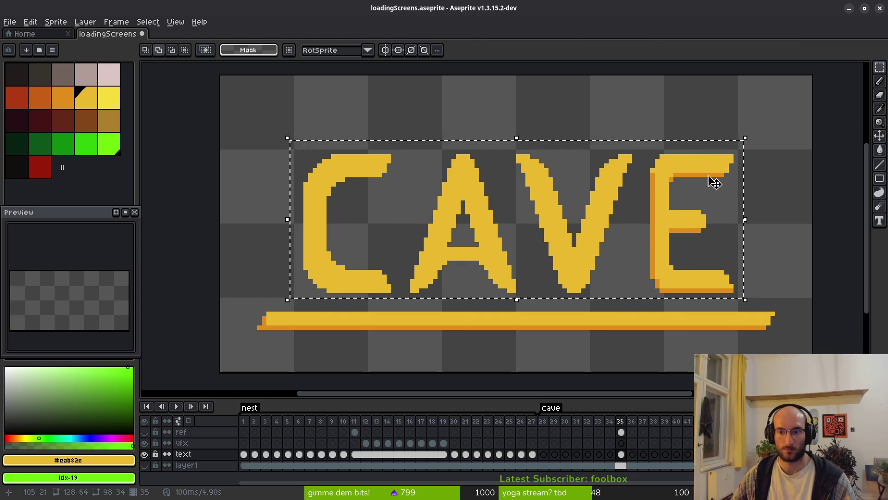
{"action": "key", "text": "ctrl+d"}
{"action": "mouse_move", "coordinate": [640, 134]}
{"action": "left_mouse_down"}
{"action": "mouse_move", "coordinate": [513, 287]}
{"action": "mouse_move", "coordinate": [267, 298]}
{"action": "left_mouse_up"}
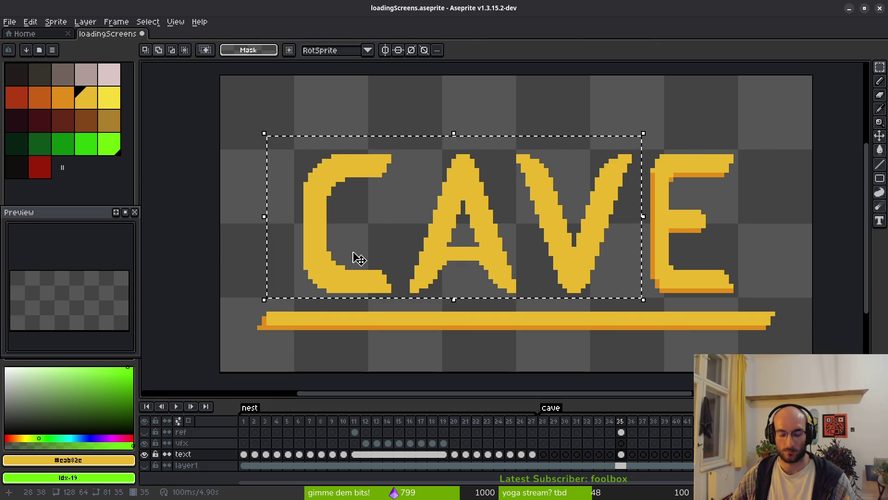
{"action": "key", "text": "ctrl+d"}
{"action": "key", "text": "ctrl+z"}
{"action": "key", "text": "ctrl+z"}
{"action": "key", "text": "ctrl+z"}
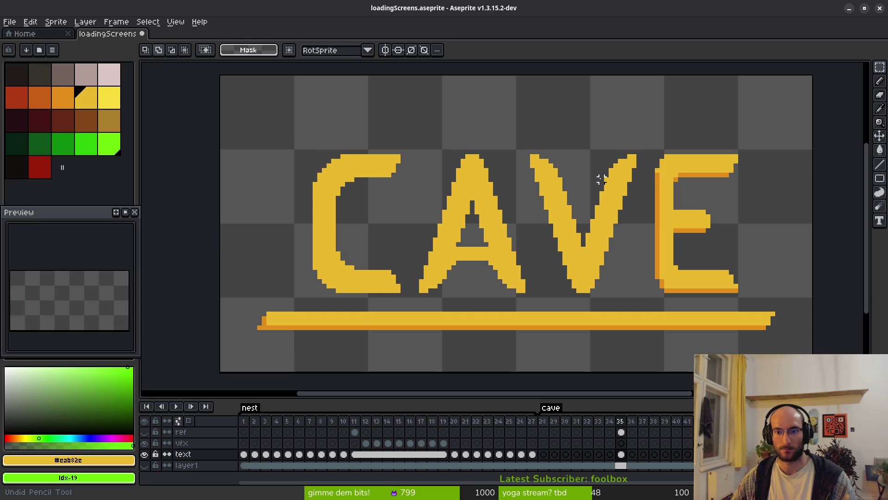
Reselect CAVE, nudge it left and drop the selection, leaving it at 6, 8
{"action": "scroll", "coordinate": [556, 176], "scroll_direction": "down", "scroll_amount": 3}
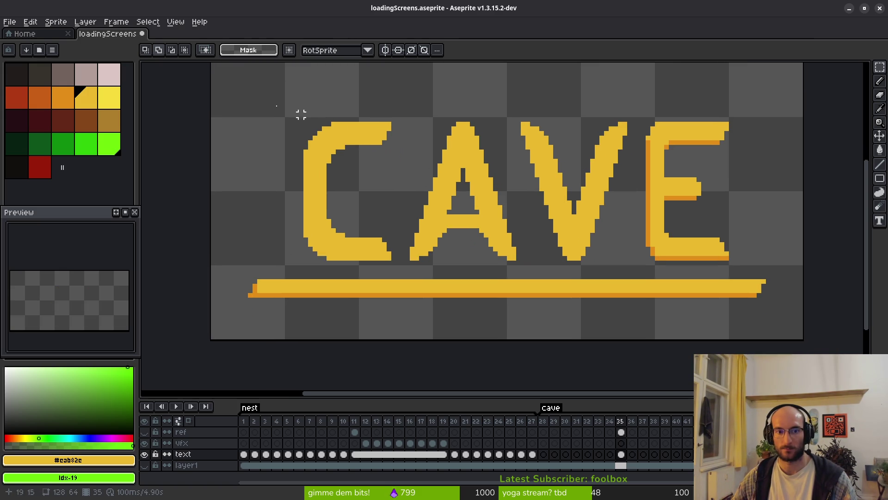
{"action": "mouse_move", "coordinate": [247, 79]}
{"action": "left_mouse_down"}
{"action": "mouse_move", "coordinate": [646, 254]}
{"action": "mouse_move", "coordinate": [786, 266]}
{"action": "left_mouse_up"}
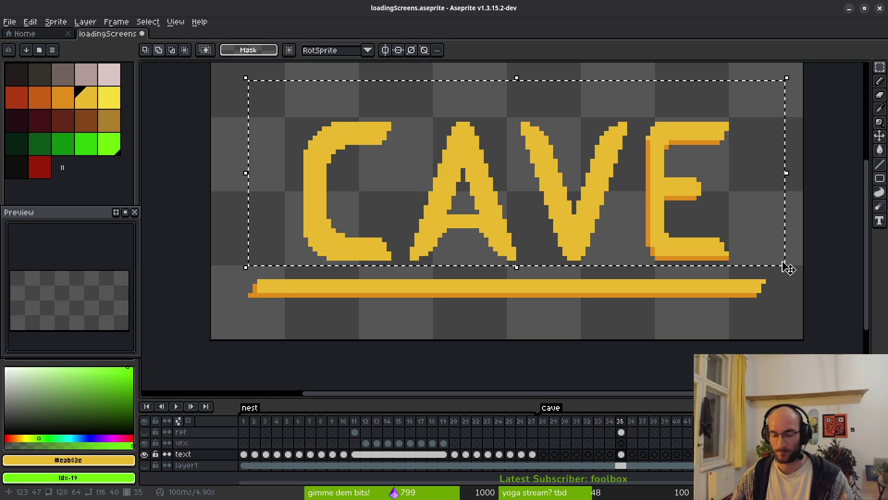
{"action": "key", "text": "Left"}
{"action": "key", "text": "Left"}
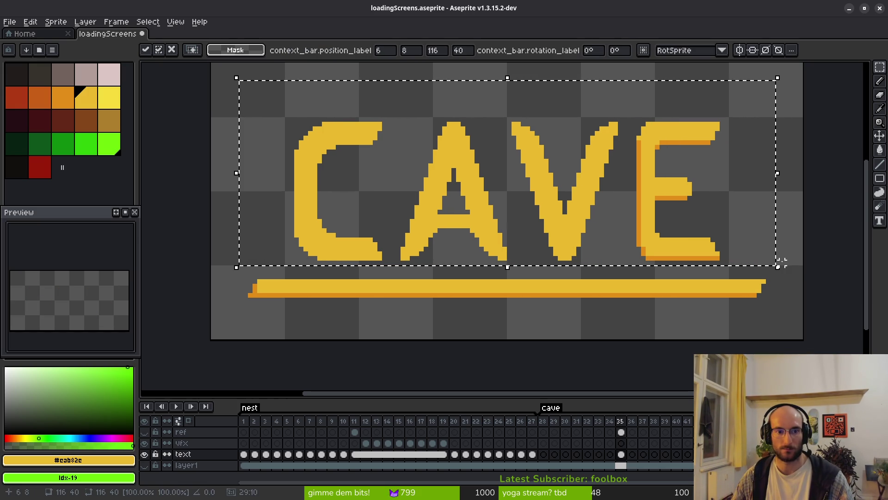
{"action": "key", "text": "ctrl+d"}
{"action": "scroll", "coordinate": [424, 216], "scroll_direction": "down", "scroll_amount": 6}
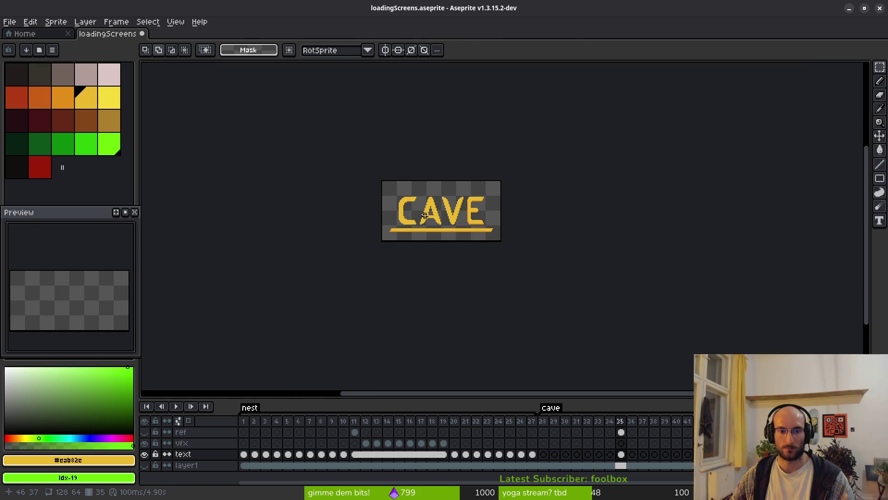
{"action": "scroll", "coordinate": [437, 222], "scroll_direction": "up", "scroll_amount": 12}
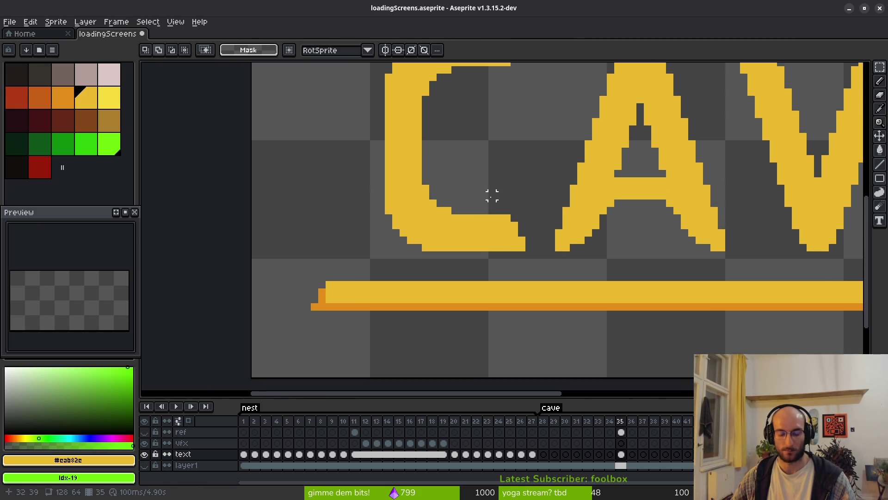
Erase stray pixels from the C's outer curve and the left end of its bottom row
{"action": "key", "text": "b"}
{"action": "scroll", "coordinate": [388, 237], "scroll_direction": "left", "scroll_amount": 3}
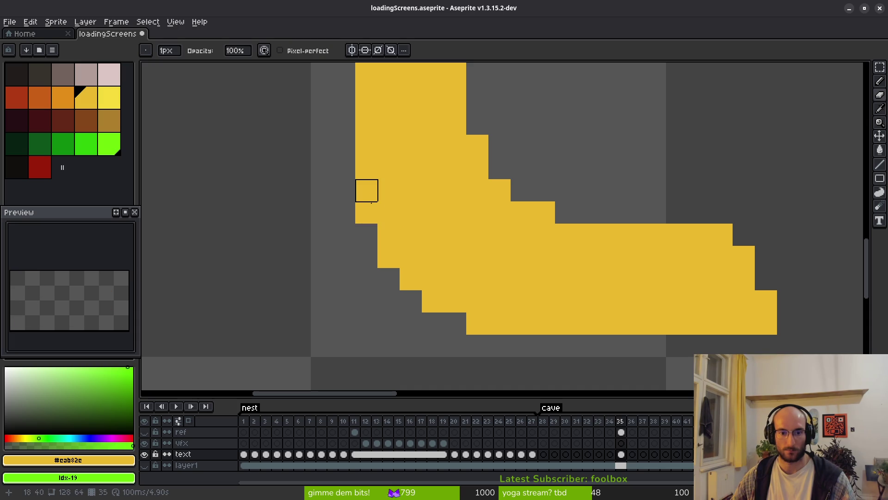
{"action": "scroll", "coordinate": [526, 303], "scroll_direction": "down", "scroll_amount": 5}
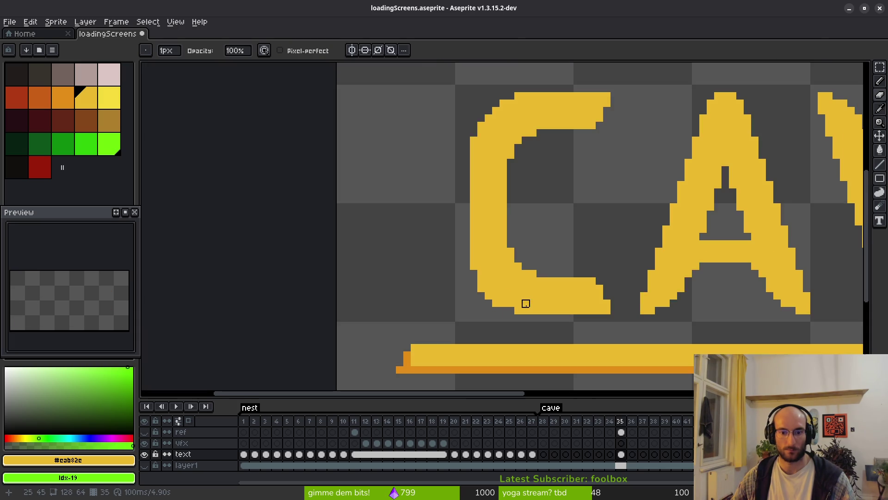
{"action": "scroll", "coordinate": [458, 259], "scroll_direction": "up", "scroll_amount": 5}
{"action": "left_click", "coordinate": [500, 277]}
{"action": "left_click", "coordinate": [521, 343]}
{"action": "scroll", "coordinate": [521, 287], "scroll_direction": "down", "scroll_amount": 2}
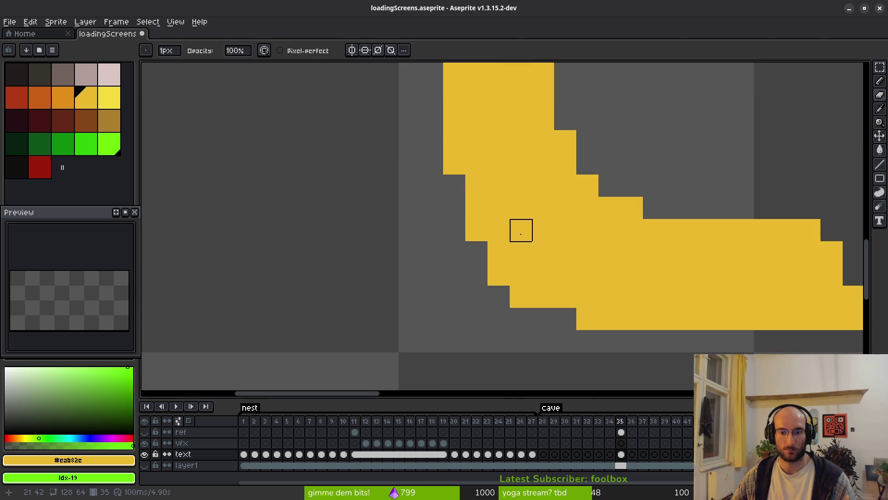
{"action": "left_click", "coordinate": [521, 296]}
{"action": "left_click", "coordinate": [588, 319]}
{"action": "scroll", "coordinate": [654, 301], "scroll_direction": "down", "scroll_amount": 5}
{"action": "scroll", "coordinate": [590, 278], "scroll_direction": "up", "scroll_amount": 3}
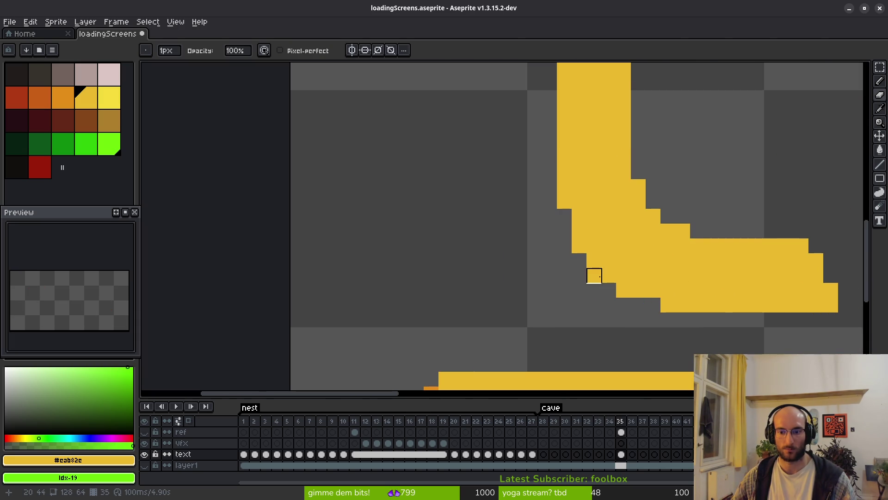
{"action": "left_click", "coordinate": [667, 304]}
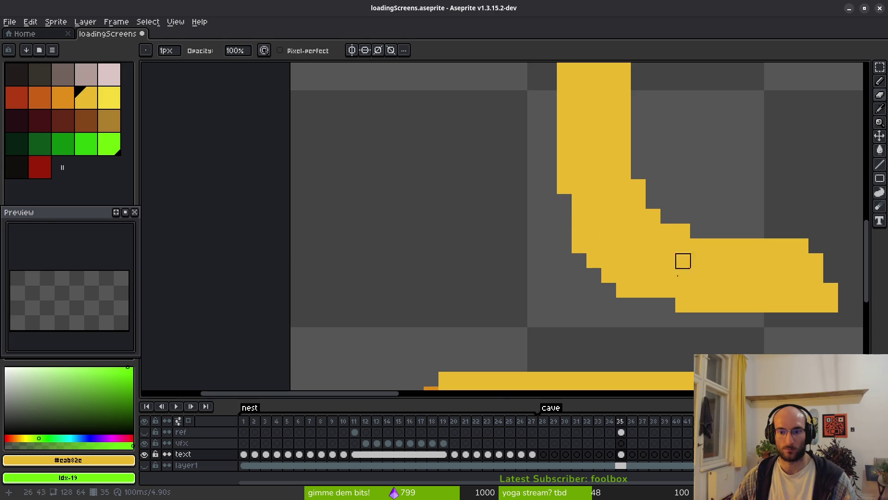
{"action": "scroll", "coordinate": [680, 278], "scroll_direction": "down", "scroll_amount": 3}
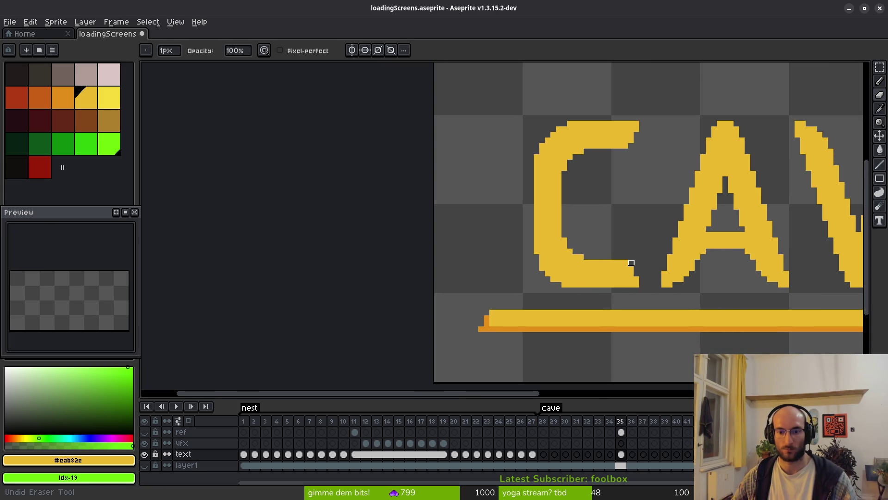
{"action": "scroll", "coordinate": [631, 263], "scroll_direction": "up", "scroll_amount": 2}
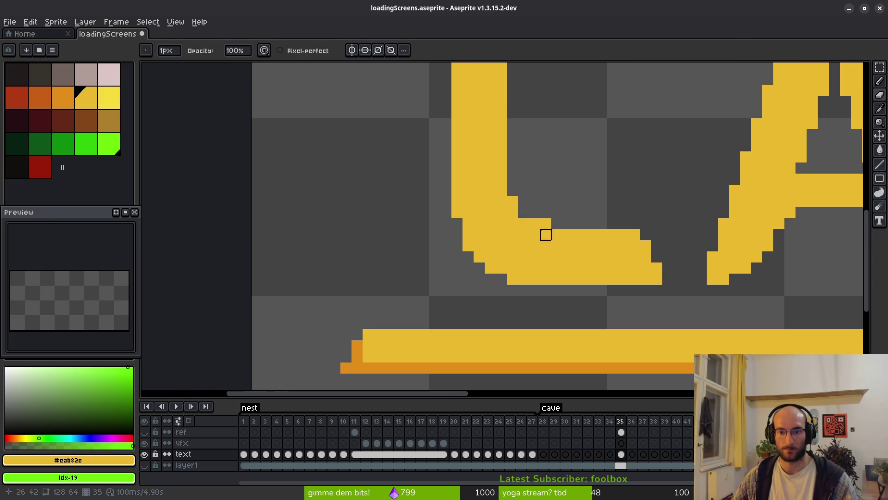
{"action": "scroll", "coordinate": [569, 190], "scroll_direction": "down", "scroll_amount": 3}
{"action": "scroll", "coordinate": [554, 187], "scroll_direction": "up", "scroll_amount": 1}
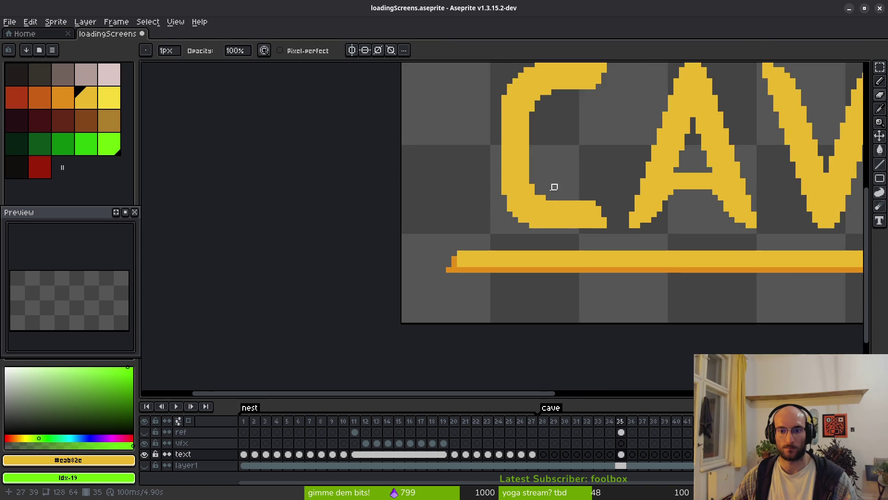
{"action": "scroll", "coordinate": [554, 187], "scroll_direction": "up", "scroll_amount": 1}
{"action": "scroll", "coordinate": [569, 199], "scroll_direction": "down", "scroll_amount": 1}
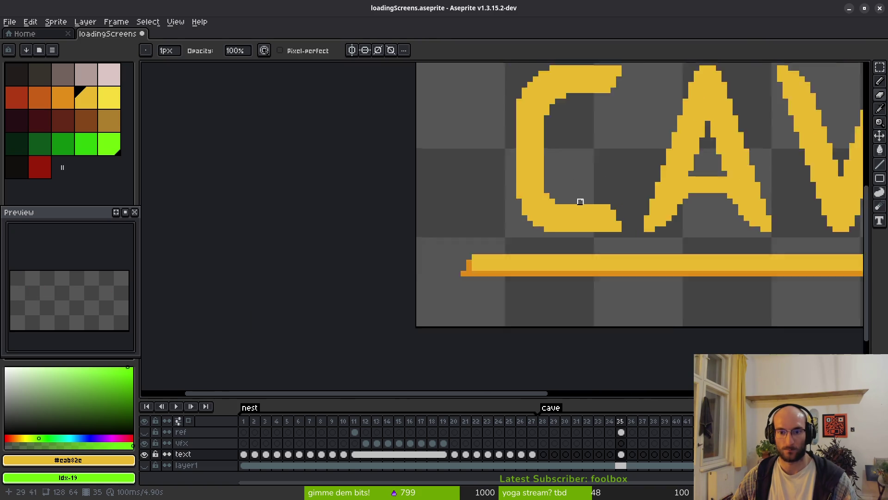
{"action": "scroll", "coordinate": [583, 199], "scroll_direction": "down", "scroll_amount": 1}
{"action": "scroll", "coordinate": [549, 183], "scroll_direction": "up", "scroll_amount": 2}
{"action": "scroll", "coordinate": [477, 220], "scroll_direction": "up", "scroll_amount": 2}
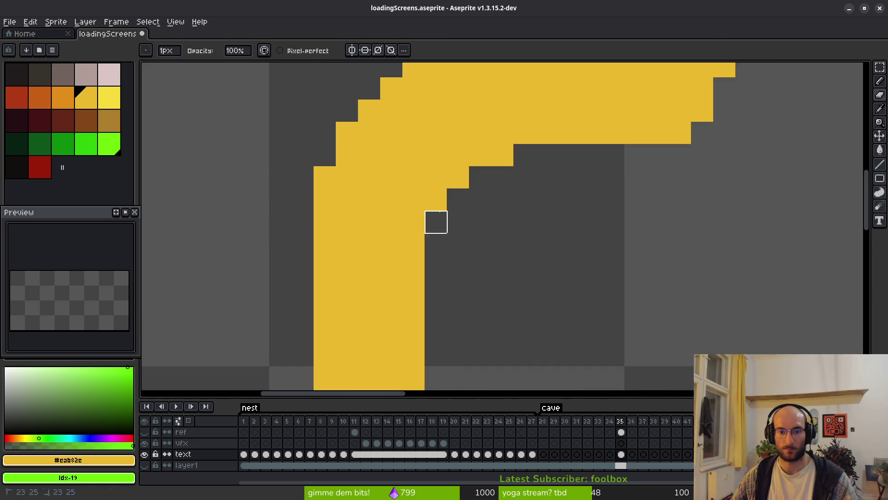
Erase four yellow pixels along the C's inner edge
{"action": "left_click", "coordinate": [458, 177]}
{"action": "left_click", "coordinate": [502, 155]}
{"action": "left_click", "coordinate": [480, 156]}
{"action": "left_click", "coordinate": [436, 200]}
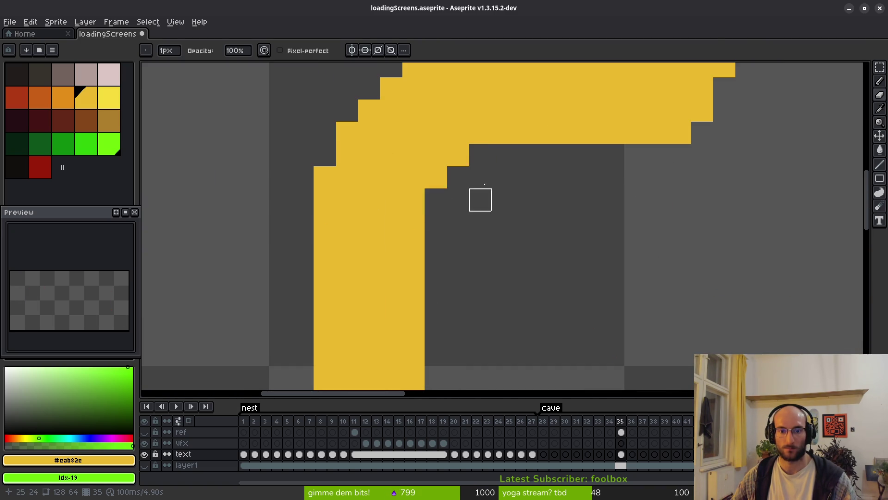
{"action": "scroll", "coordinate": [480, 200], "scroll_direction": "down", "scroll_amount": 5}
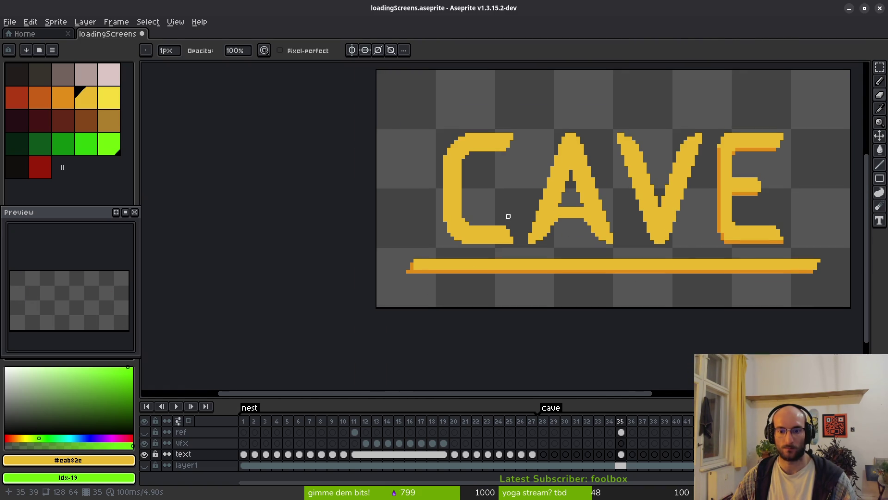
{"action": "left_click_drag", "start_coordinate": [537, 208], "coordinate": [513, 208]}
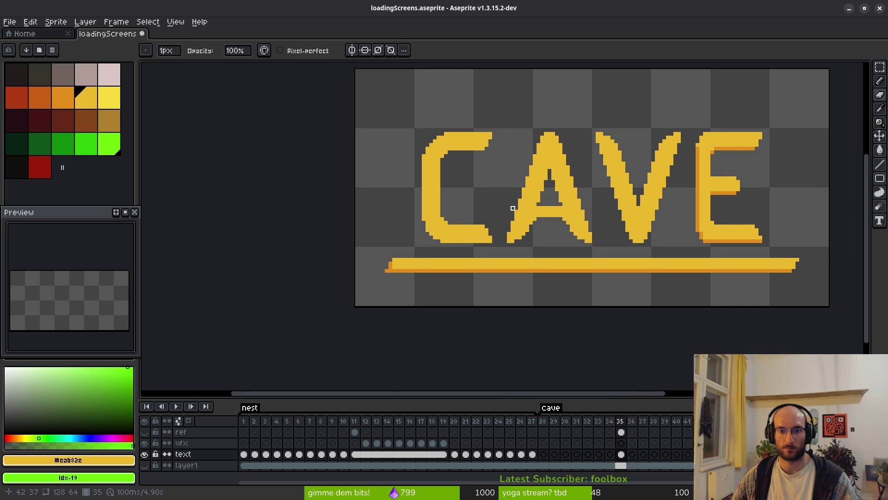
{"action": "scroll", "coordinate": [456, 167], "scroll_direction": "up", "scroll_amount": 4}
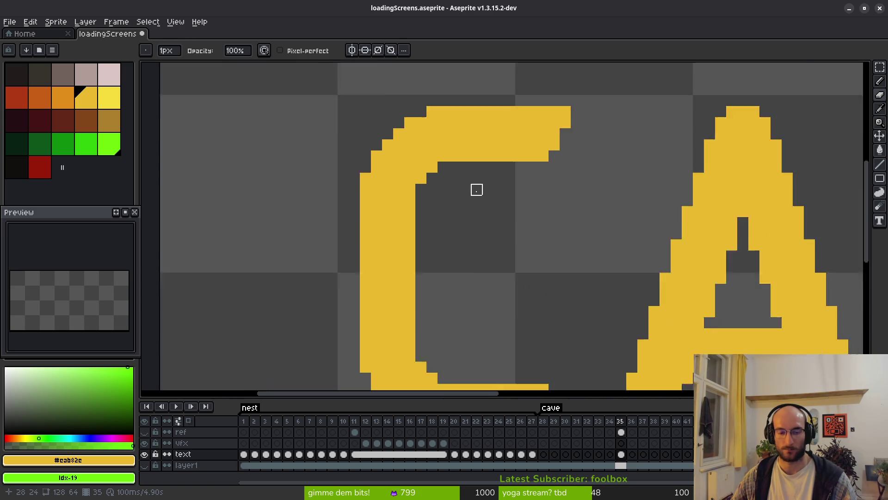
With the Pencil, fill pixels in the C's inner top-left and lower-left corners
{"action": "key", "text": "b"}
{"action": "left_click", "coordinate": [430, 159]}
{"action": "left_click", "coordinate": [417, 173]}
{"action": "left_click", "coordinate": [402, 203]}
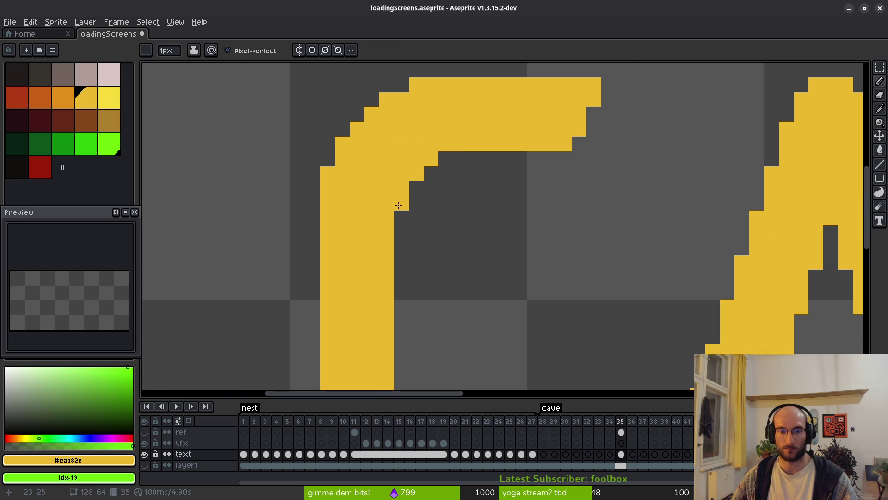
{"action": "scroll", "coordinate": [507, 235], "scroll_direction": "down", "scroll_amount": 5}
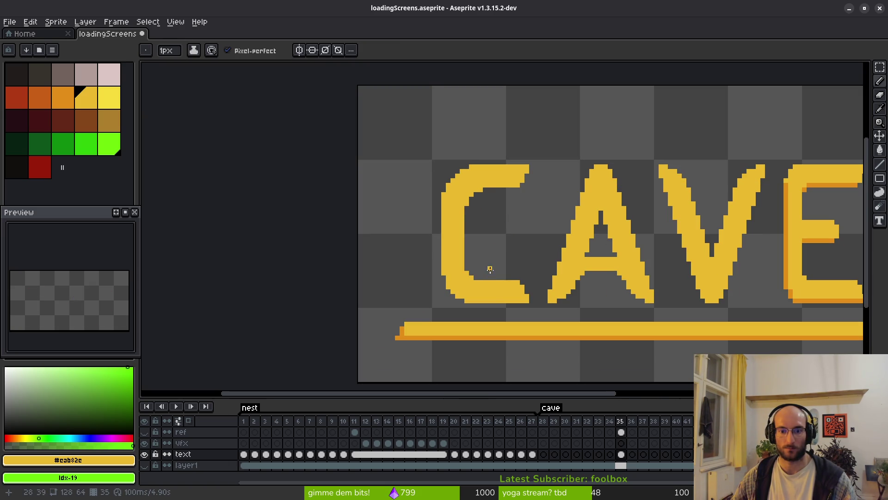
{"action": "scroll", "coordinate": [490, 269], "scroll_direction": "up", "scroll_amount": 3}
{"action": "left_click", "coordinate": [421, 232]}
{"action": "left_click", "coordinate": [445, 254]}
{"action": "left_click", "coordinate": [458, 273]}
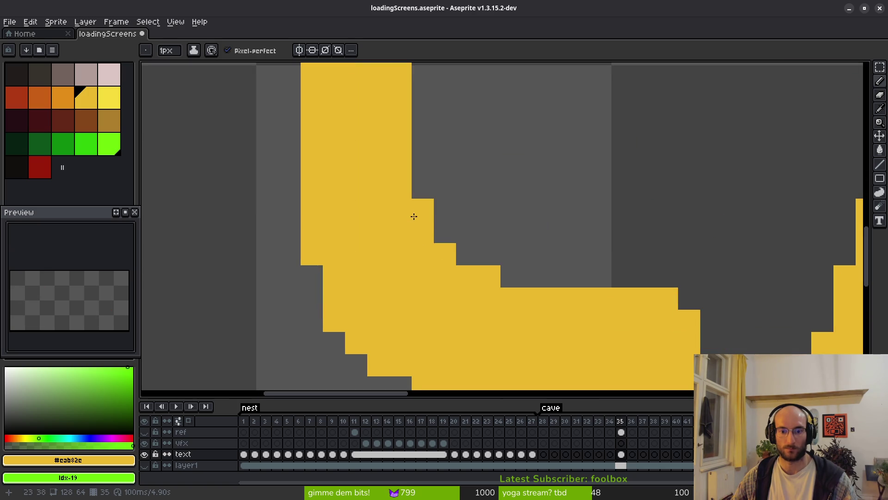
{"action": "scroll", "coordinate": [492, 259], "scroll_direction": "down", "scroll_amount": 3}
Choose the orange palette swatch (index 7) as the drawing colour
{"action": "scroll", "coordinate": [502, 262], "scroll_direction": "right", "scroll_amount": 2}
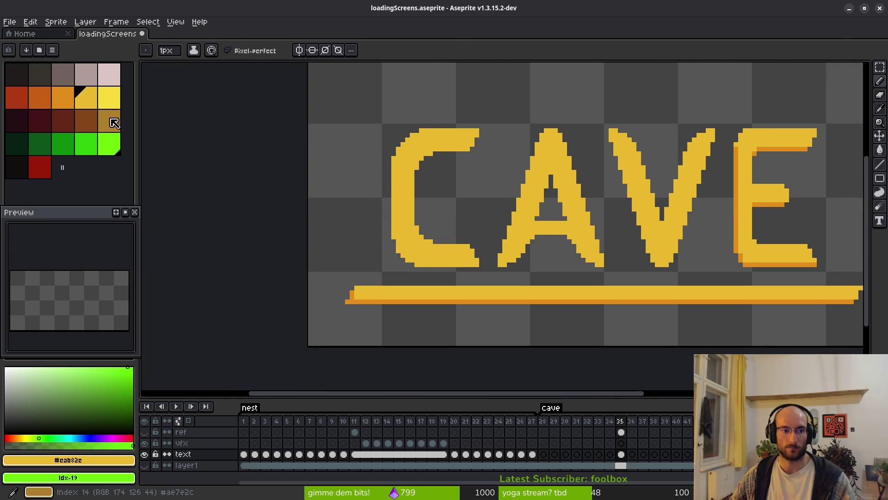
{"action": "scroll", "coordinate": [498, 251], "scroll_direction": "right", "scroll_amount": 2}
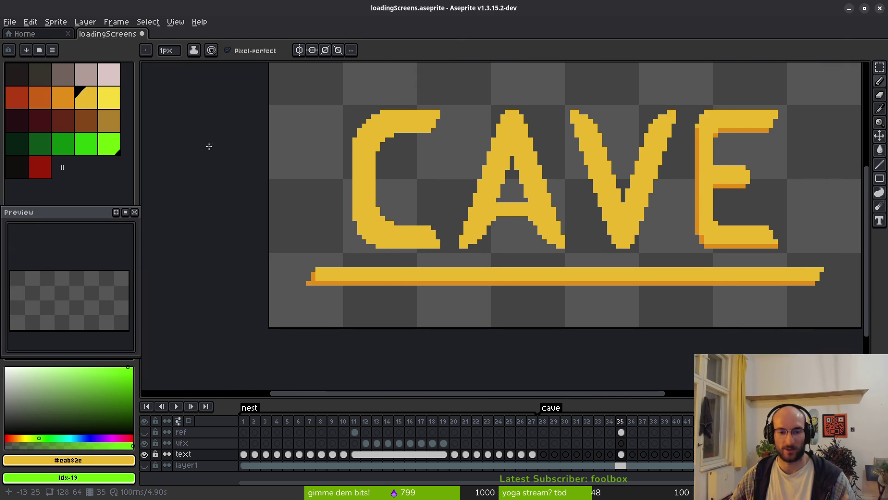
{"action": "left_click", "coordinate": [63, 97]}
Draw orange shading beside the C and down its left edge
{"action": "scroll", "coordinate": [340, 140], "scroll_direction": "up", "scroll_amount": 2}
{"action": "left_click", "coordinate": [340, 139]}
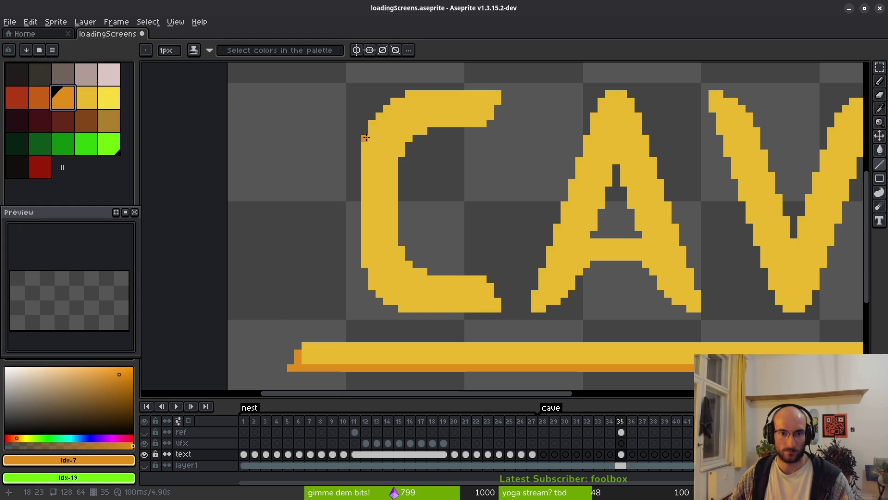
{"action": "mouse_move", "coordinate": [366, 137]}
{"action": "left_mouse_down"}
{"action": "mouse_move", "coordinate": [375, 289]}
{"action": "mouse_move", "coordinate": [383, 298]}
{"action": "mouse_move", "coordinate": [496, 312]}
{"action": "left_mouse_up"}
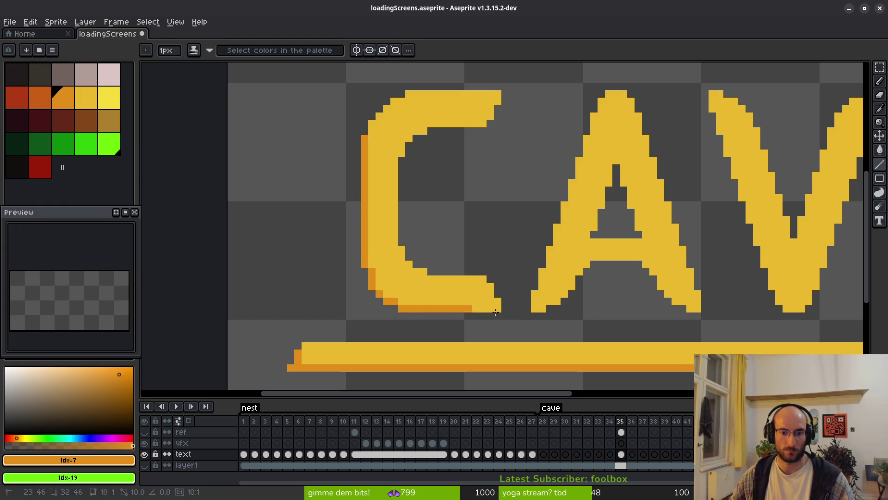
{"action": "scroll", "coordinate": [493, 309], "scroll_direction": "down", "scroll_amount": 3}
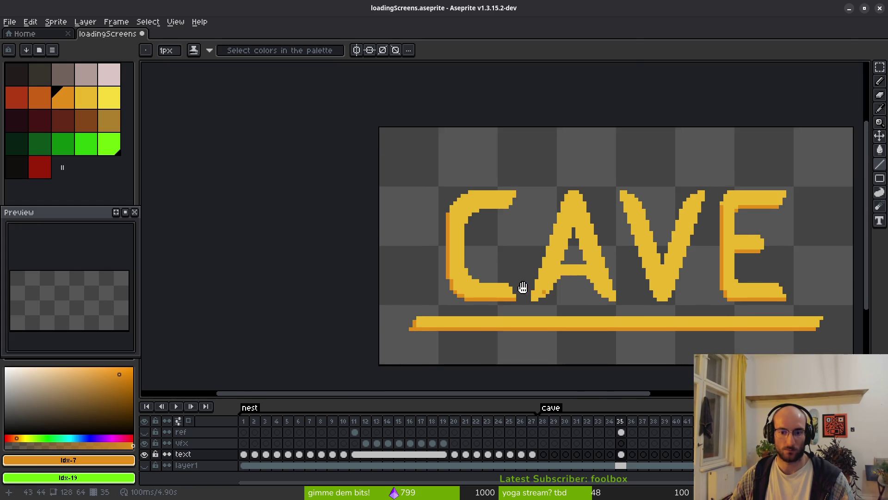
{"action": "scroll", "coordinate": [521, 289], "scroll_direction": "up", "scroll_amount": 3}
{"action": "scroll", "coordinate": [536, 275], "scroll_direction": "up", "scroll_amount": 2}
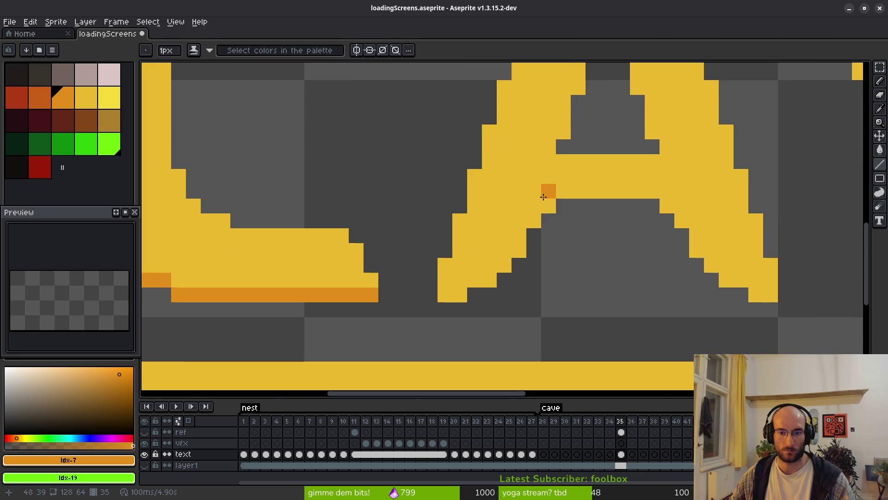
Shade the A orange under its crossbar, along its lower-right edge, peak, left and inner edges
{"action": "left_click_drag", "start_coordinate": [567, 198], "coordinate": [652, 191]}
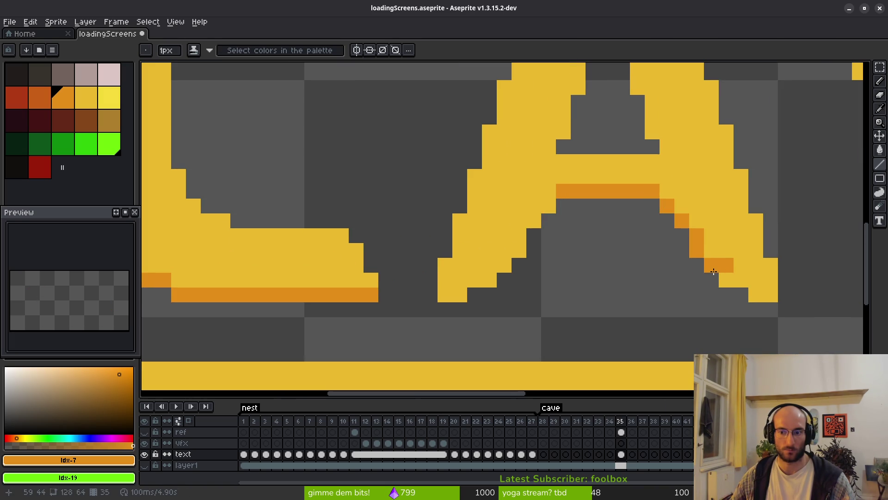
{"action": "left_click_drag", "start_coordinate": [724, 278], "coordinate": [760, 295]}
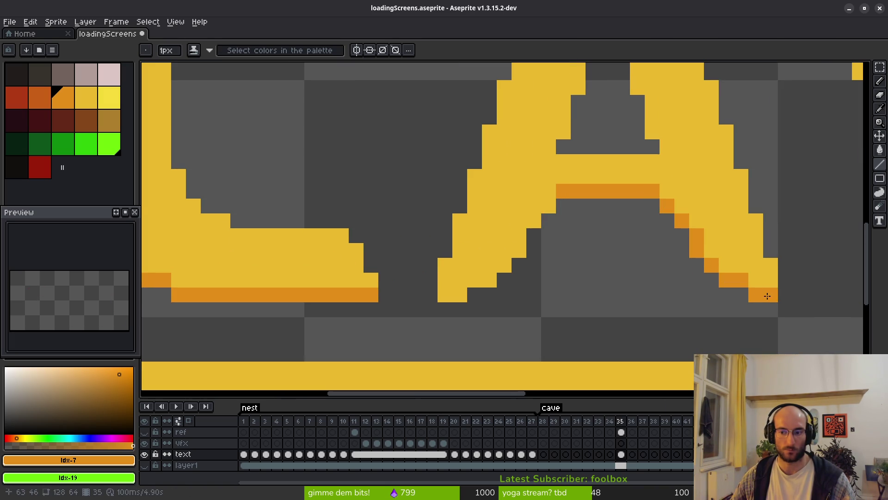
{"action": "scroll", "coordinate": [767, 296], "scroll_direction": "down", "scroll_amount": 2}
{"action": "scroll", "coordinate": [509, 229], "scroll_direction": "up", "scroll_amount": 1}
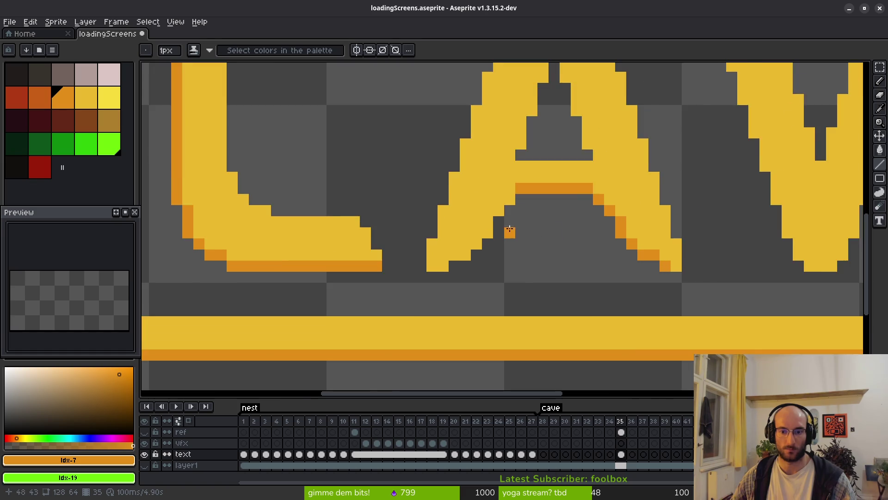
{"action": "scroll", "coordinate": [509, 228], "scroll_direction": "left", "scroll_amount": 3}
{"action": "scroll", "coordinate": [546, 152], "scroll_direction": "down", "scroll_amount": 2}
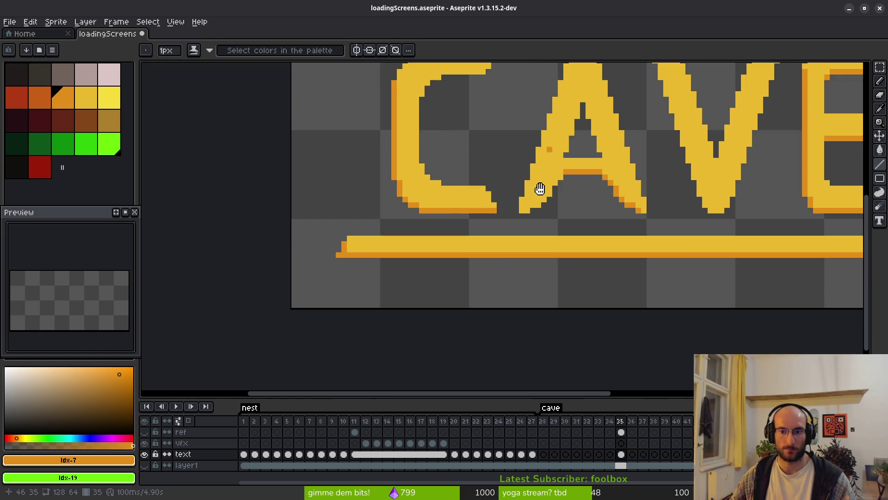
{"action": "scroll", "coordinate": [538, 158], "scroll_direction": "up", "scroll_amount": 1}
{"action": "left_click", "coordinate": [546, 139]}
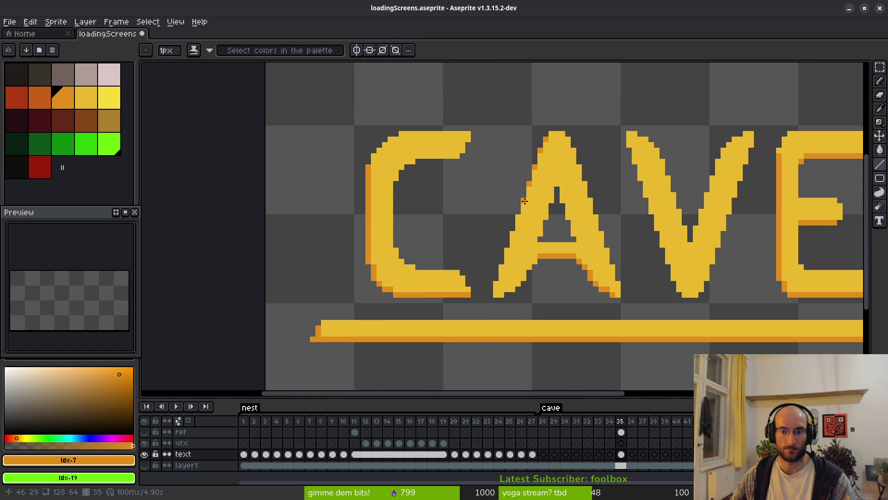
{"action": "left_click", "coordinate": [512, 233]}
{"action": "scroll", "coordinate": [553, 220], "scroll_direction": "up", "scroll_amount": 5}
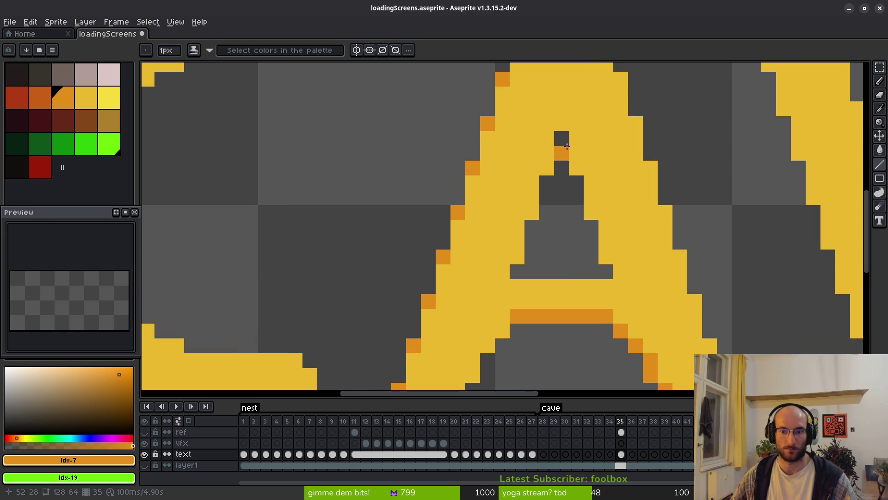
{"action": "left_click_drag", "start_coordinate": [574, 139], "coordinate": [596, 217]}
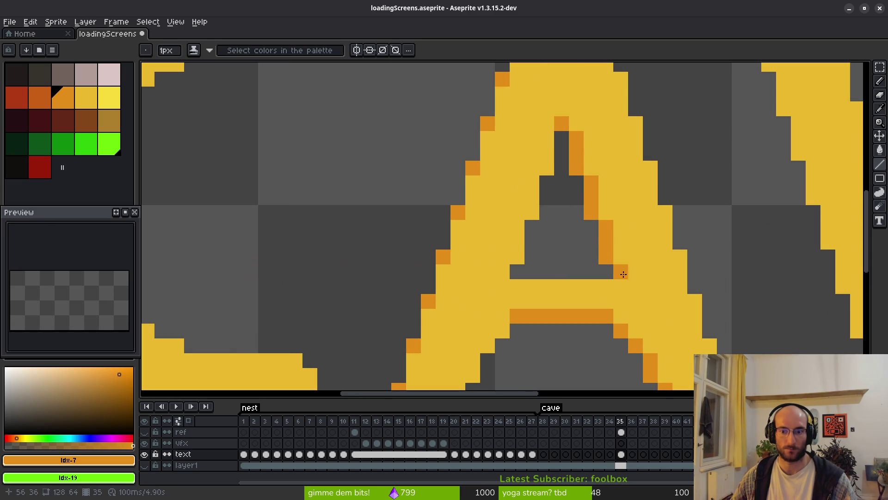
{"action": "scroll", "coordinate": [586, 282], "scroll_direction": "down", "scroll_amount": 4}
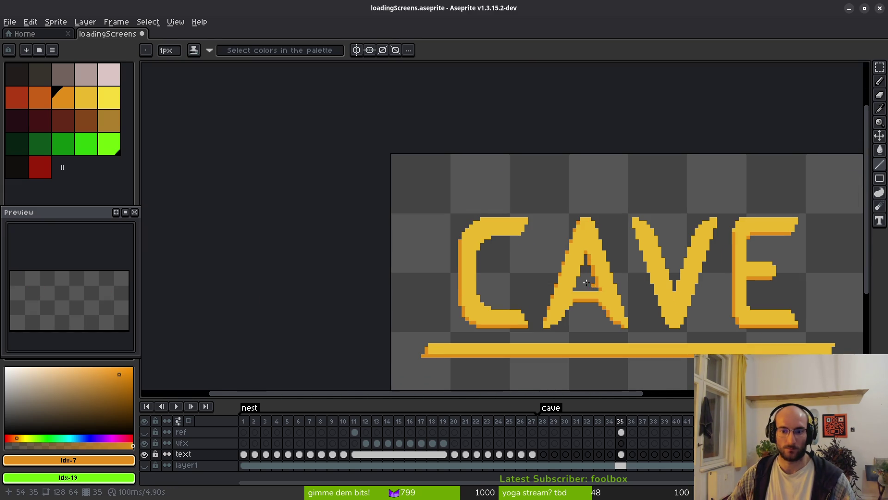
Add an orange pixel at the A's left foot and run orange down the V's left edge to its bottom
{"action": "left_click_drag", "start_coordinate": [586, 282], "coordinate": [545, 239]}
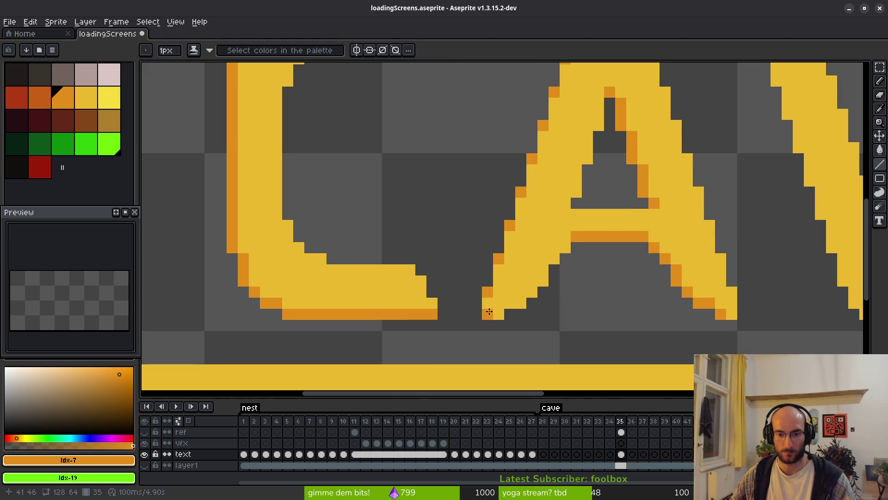
{"action": "left_click", "coordinate": [543, 280]}
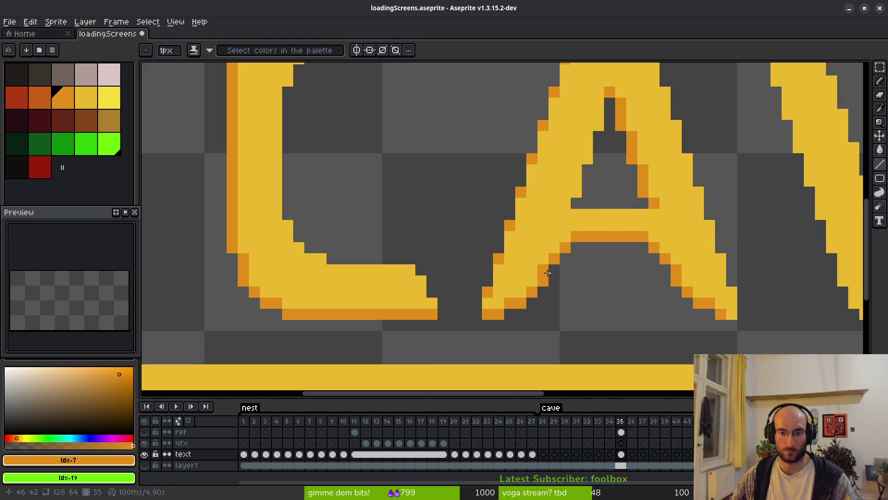
{"action": "scroll", "coordinate": [636, 301], "scroll_direction": "down", "scroll_amount": 4}
{"action": "scroll", "coordinate": [648, 304], "scroll_direction": "right", "scroll_amount": 2}
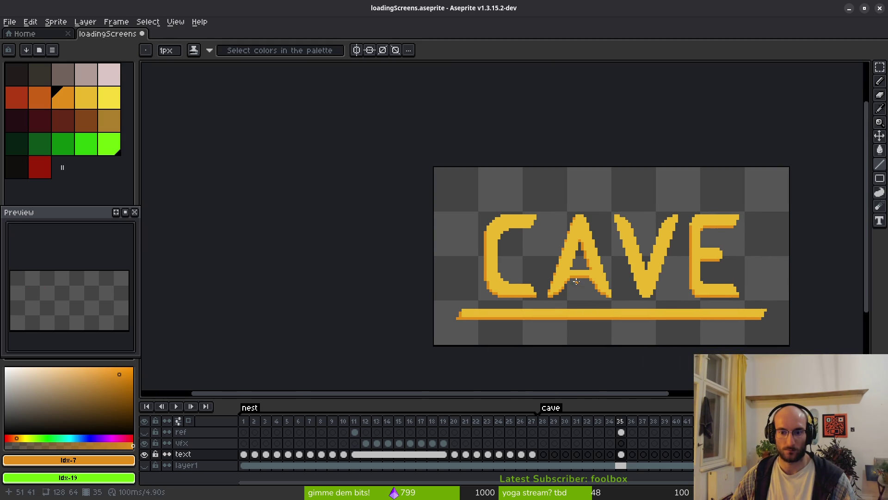
{"action": "scroll", "coordinate": [511, 267], "scroll_direction": "right", "scroll_amount": 3}
{"action": "scroll", "coordinate": [535, 194], "scroll_direction": "up", "scroll_amount": 2}
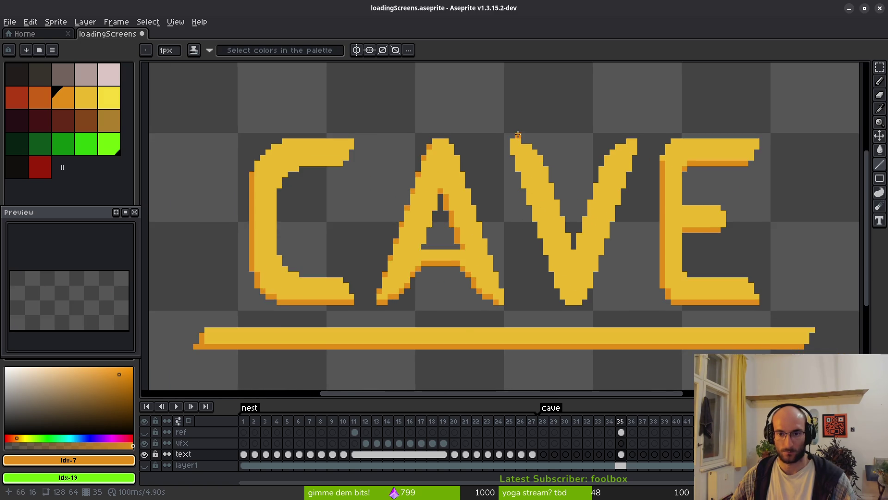
{"action": "scroll", "coordinate": [518, 134], "scroll_direction": "up", "scroll_amount": 1}
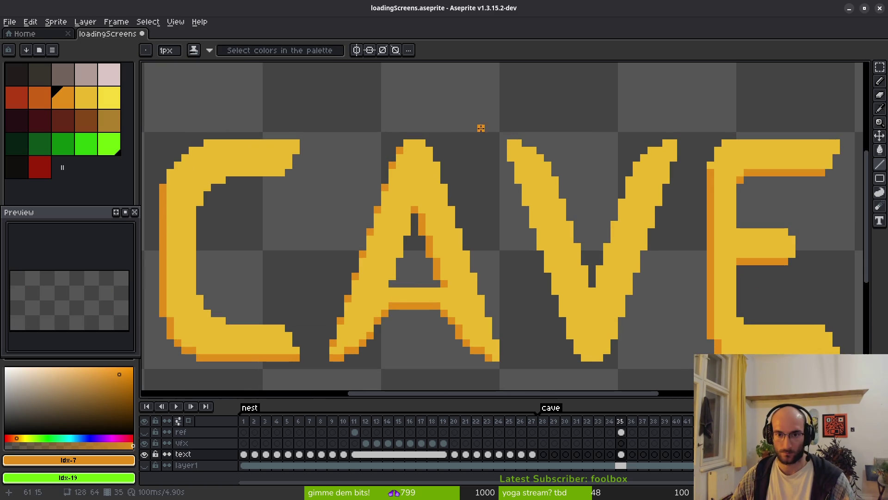
{"action": "mouse_move", "coordinate": [513, 144]}
{"action": "left_mouse_down"}
{"action": "mouse_move", "coordinate": [592, 348]}
{"action": "mouse_move", "coordinate": [578, 348]}
{"action": "mouse_move", "coordinate": [585, 356]}
{"action": "mouse_move", "coordinate": [520, 173]}
{"action": "mouse_move", "coordinate": [463, 121]}
{"action": "mouse_move", "coordinate": [506, 287]}
{"action": "left_mouse_up"}
{"action": "scroll", "coordinate": [519, 178], "scroll_direction": "up", "scroll_amount": 3}
{"action": "left_click", "coordinate": [575, 304]}
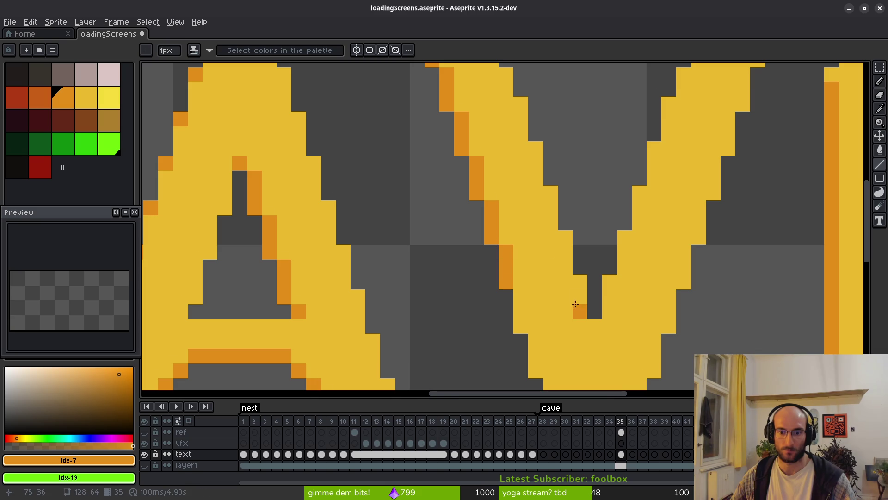
{"action": "mouse_move", "coordinate": [575, 304]}
{"action": "left_mouse_down"}
{"action": "mouse_move", "coordinate": [466, 159]}
{"action": "mouse_move", "coordinate": [438, 182]}
{"action": "mouse_move", "coordinate": [450, 191]}
{"action": "mouse_move", "coordinate": [455, 233]}
{"action": "mouse_move", "coordinate": [480, 289]}
{"action": "mouse_move", "coordinate": [525, 307]}
{"action": "left_mouse_up"}
Add orange pixels along the V's bottom and inner edges, undoing misplaced ones
{"action": "left_click", "coordinate": [511, 175]}
{"action": "left_click", "coordinate": [497, 144]}
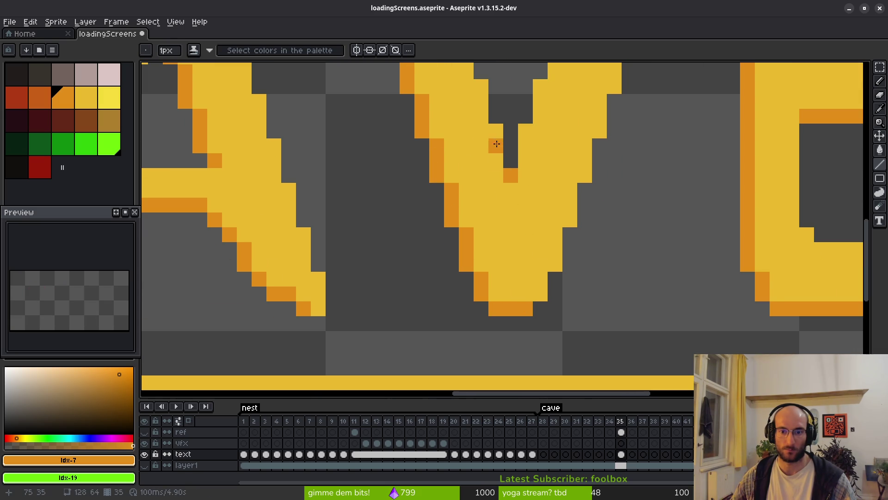
{"action": "scroll", "coordinate": [544, 127], "scroll_direction": "up", "scroll_amount": 2}
{"action": "key", "text": "ctrl+z"}
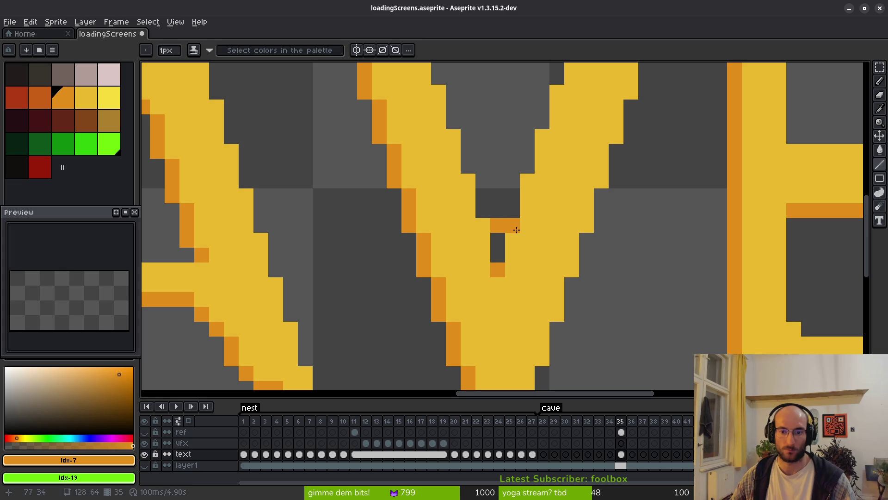
{"action": "left_click", "coordinate": [513, 225]}
{"action": "left_click", "coordinate": [527, 181]}
{"action": "key", "text": "ctrl+z"}
{"action": "key", "text": "ctrl+z"}
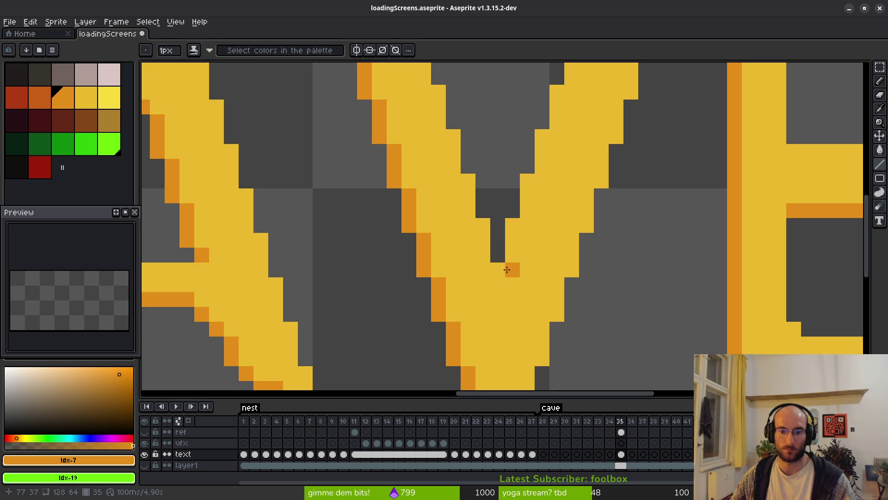
{"action": "left_click", "coordinate": [527, 181]}
{"action": "left_click_drag", "start_coordinate": [557, 139], "coordinate": [540, 258]}
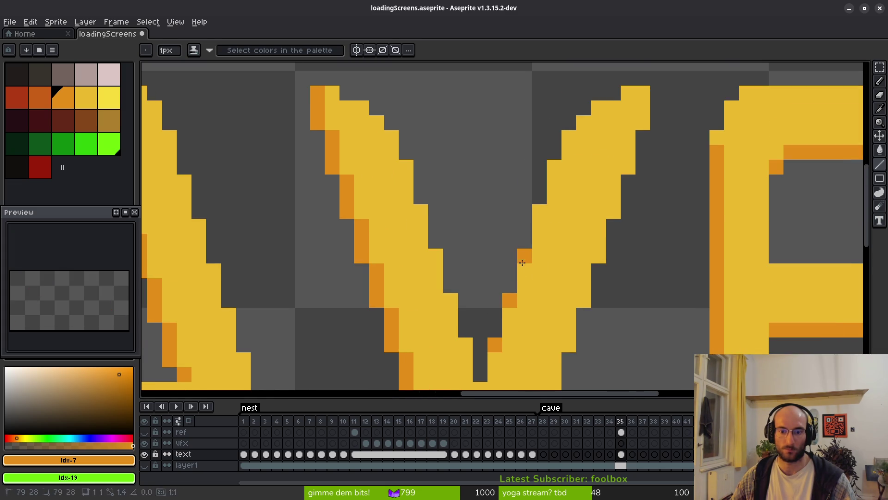
{"action": "left_click", "coordinate": [543, 212]}
Set yellow as the secondary drawing colour alongside orange
{"action": "scroll", "coordinate": [569, 134], "scroll_direction": "down", "scroll_amount": 5}
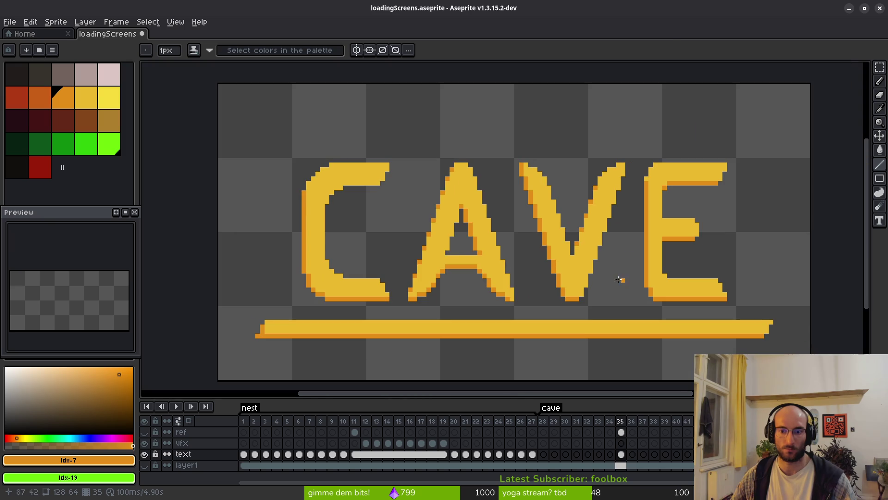
{"action": "scroll", "coordinate": [524, 296], "scroll_direction": "up", "scroll_amount": 5}
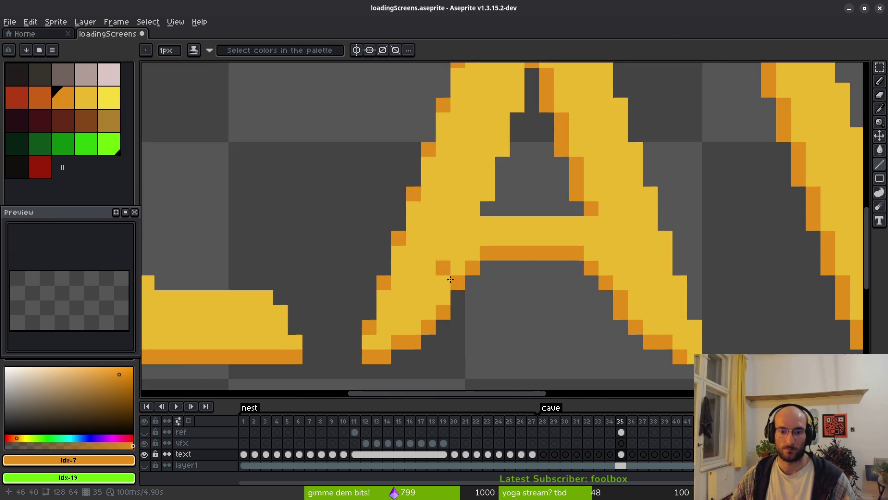
{"action": "right_click", "coordinate": [74, 99]}
{"action": "right_click", "coordinate": [82, 103]}
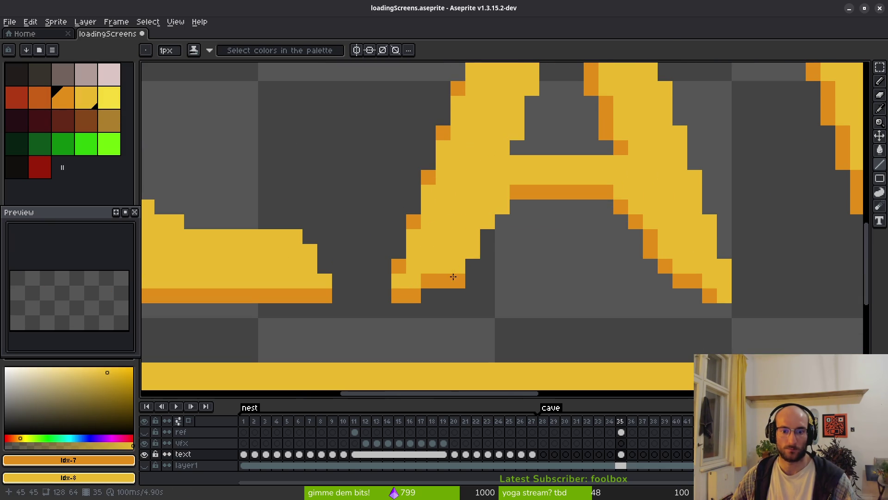
Draw a darker orange row under the C's top bar
{"action": "scroll", "coordinate": [567, 269], "scroll_direction": "down", "scroll_amount": 4}
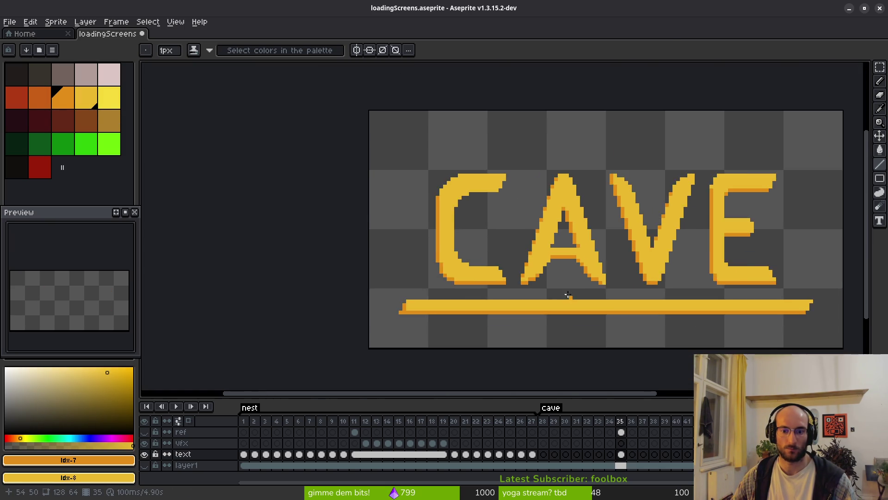
{"action": "scroll", "coordinate": [545, 273], "scroll_direction": "up", "scroll_amount": 3}
{"action": "scroll", "coordinate": [519, 263], "scroll_direction": "down", "scroll_amount": 4}
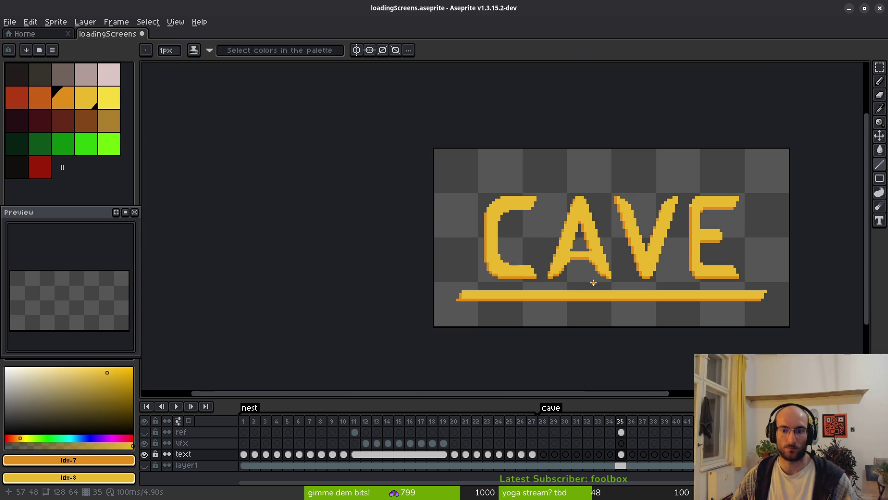
{"action": "scroll", "coordinate": [630, 249], "scroll_direction": "right", "scroll_amount": 2}
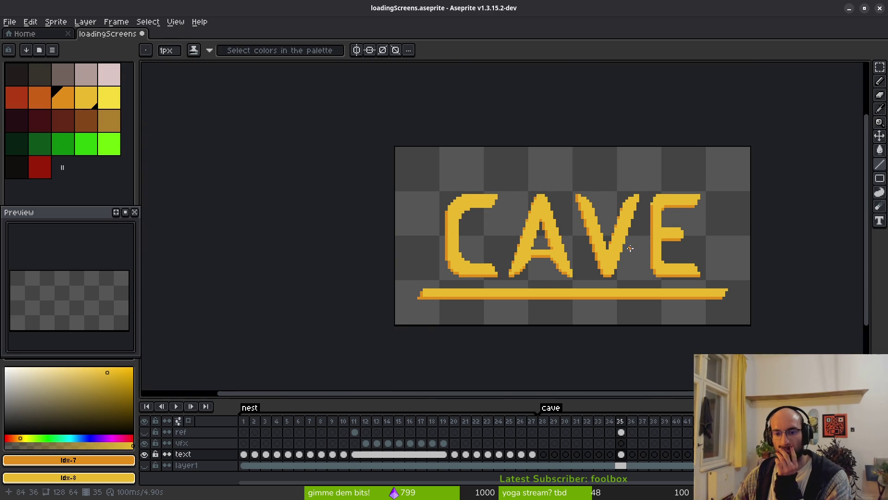
{"action": "scroll", "coordinate": [516, 236], "scroll_direction": "up", "scroll_amount": 9}
{"action": "left_click_drag", "start_coordinate": [536, 215], "coordinate": [389, 230]}
Pan and zoom to centre the shaded CAVE lettering and its underline bar
{"action": "scroll", "coordinate": [424, 200], "scroll_direction": "down", "scroll_amount": 4}
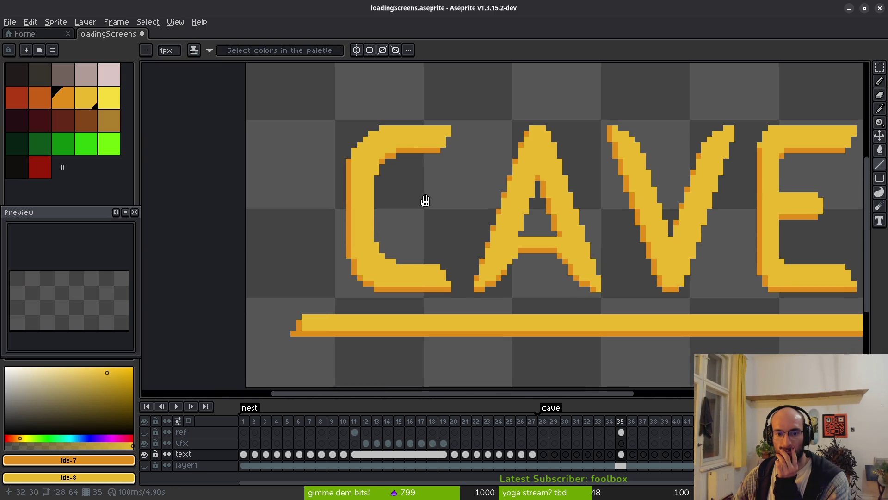
{"action": "scroll", "coordinate": [476, 187], "scroll_direction": "up", "scroll_amount": 2}
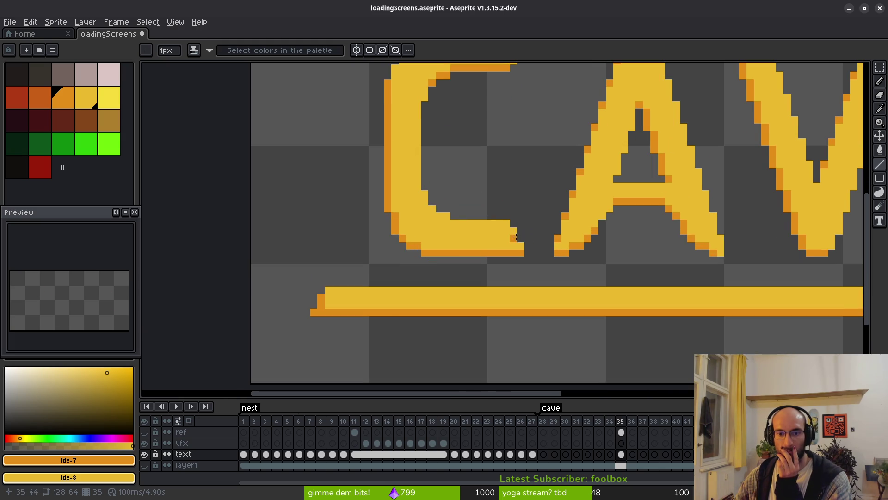
{"action": "scroll", "coordinate": [535, 230], "scroll_direction": "down", "scroll_amount": 2}
{"action": "scroll", "coordinate": [472, 141], "scroll_direction": "up", "scroll_amount": 2}
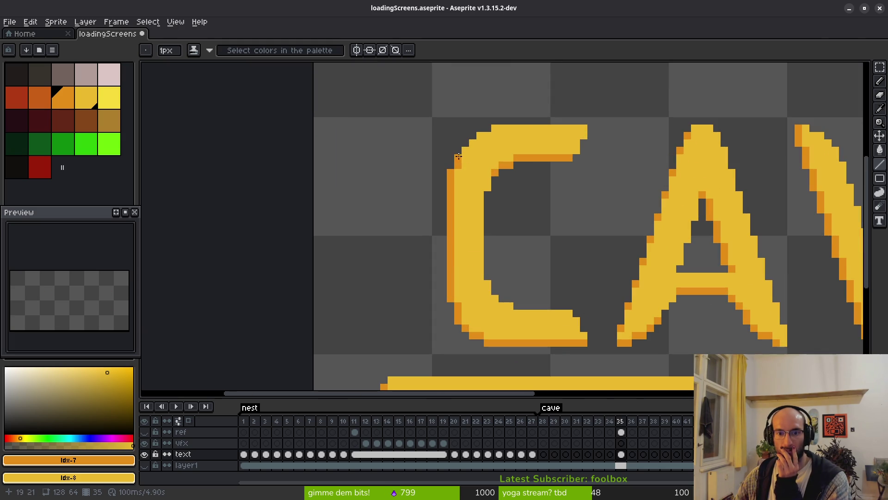
{"action": "scroll", "coordinate": [556, 208], "scroll_direction": "down", "scroll_amount": 2}
{"action": "left_click_drag", "start_coordinate": [565, 224], "coordinate": [435, 248]}
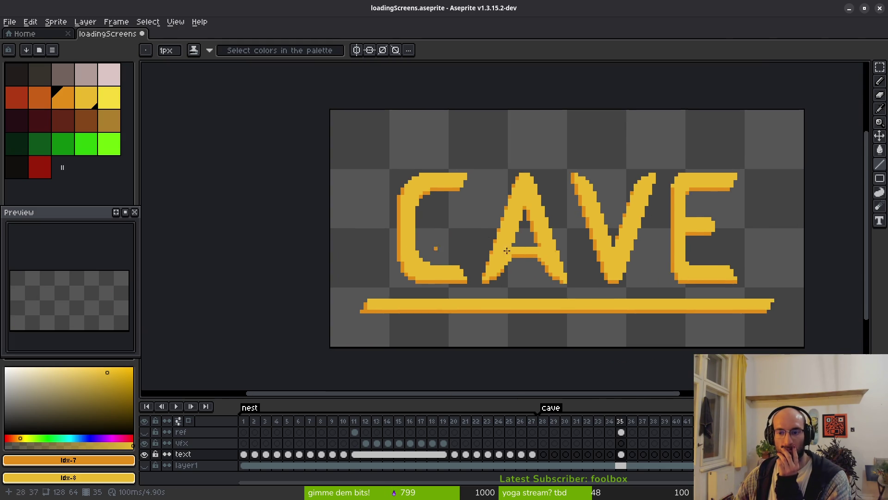
{"action": "scroll", "coordinate": [403, 199], "scroll_direction": "up", "scroll_amount": 3}
{"action": "scroll", "coordinate": [502, 216], "scroll_direction": "down", "scroll_amount": 4}
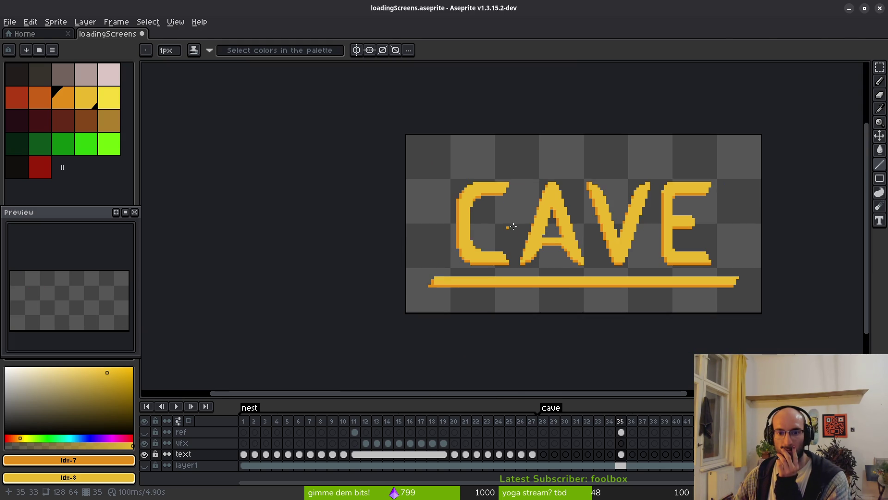
{"action": "scroll", "coordinate": [522, 229], "scroll_direction": "down", "scroll_amount": 1}
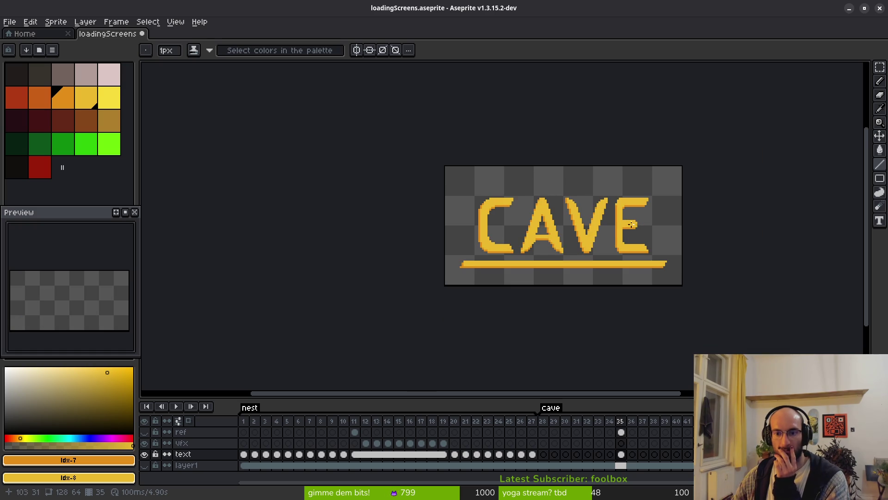
{"action": "scroll", "coordinate": [631, 225], "scroll_direction": "up", "scroll_amount": 1}
{"action": "left_click_drag", "start_coordinate": [359, 200], "coordinate": [433, 200]}
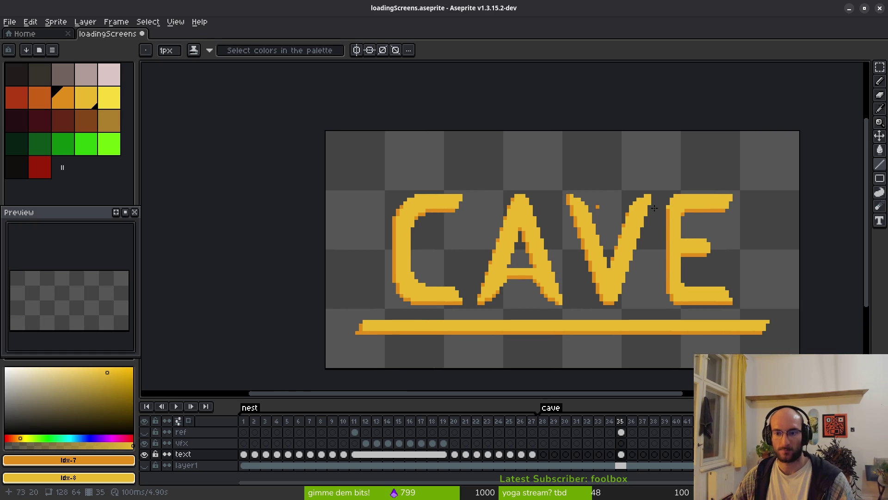
{"action": "scroll", "coordinate": [547, 200], "scroll_direction": "up", "scroll_amount": 1}
{"action": "left_click_drag", "start_coordinate": [260, 225], "coordinate": [380, 217]}
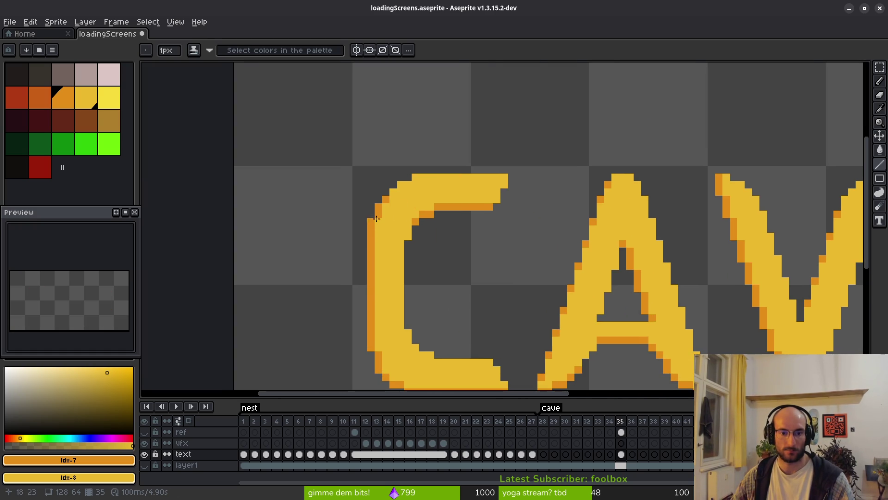
{"action": "scroll", "coordinate": [394, 214], "scroll_direction": "down", "scroll_amount": 2}
{"action": "scroll", "coordinate": [440, 228], "scroll_direction": "down", "scroll_amount": 1}
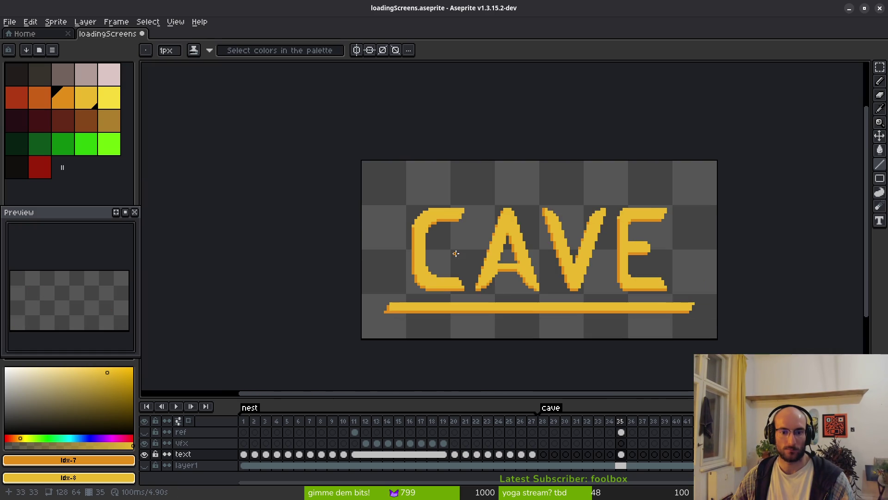
{"action": "scroll", "coordinate": [392, 215], "scroll_direction": "up", "scroll_amount": 3}
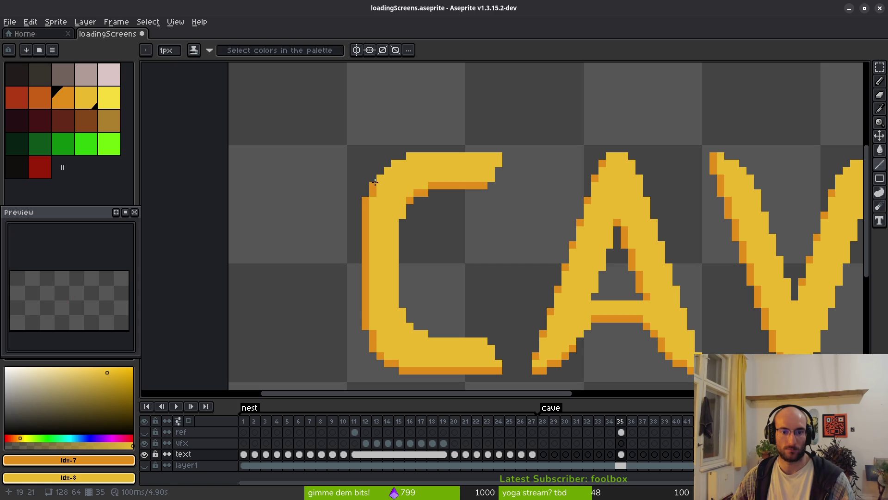
{"action": "scroll", "coordinate": [570, 213], "scroll_direction": "down", "scroll_amount": 3}
{"action": "scroll", "coordinate": [602, 214], "scroll_direction": "up", "scroll_amount": 3}
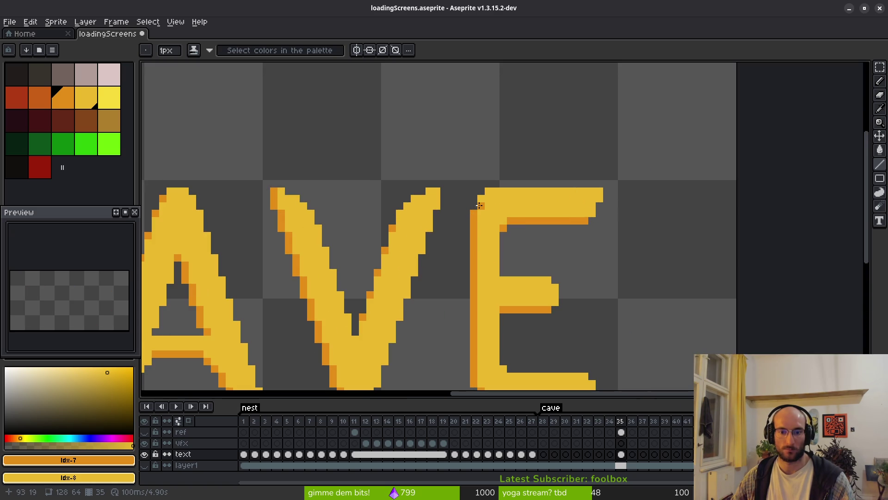
{"action": "scroll", "coordinate": [561, 218], "scroll_direction": "down", "scroll_amount": 3}
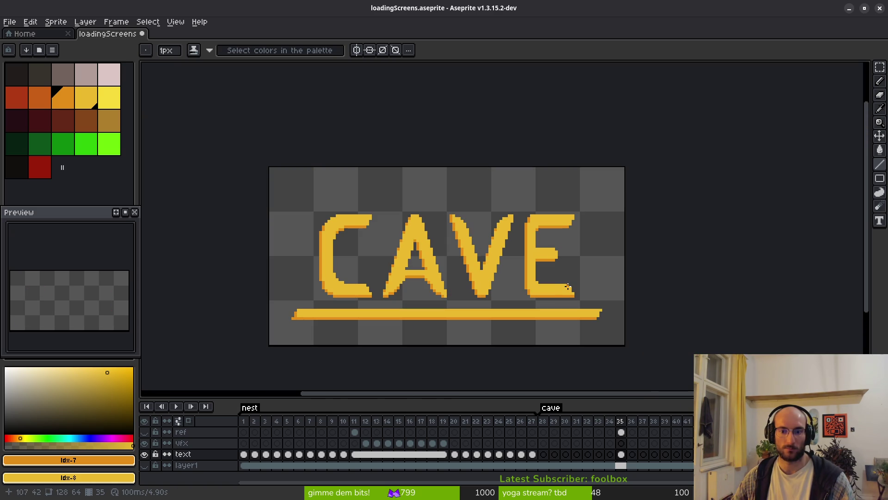
{"action": "scroll", "coordinate": [477, 245], "scroll_direction": "down", "scroll_amount": 1}
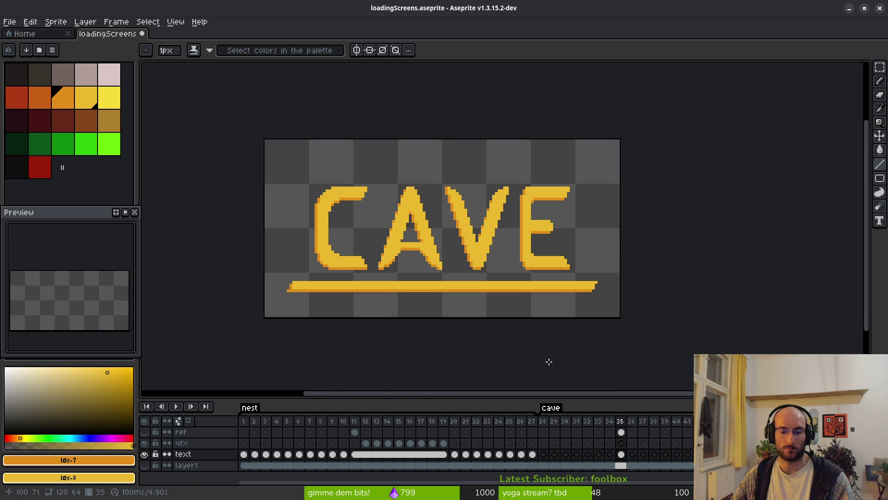
On NEST frame 11, marquee-select the NEST letters, leaving the underline out
{"action": "left_click", "coordinate": [354, 454]}
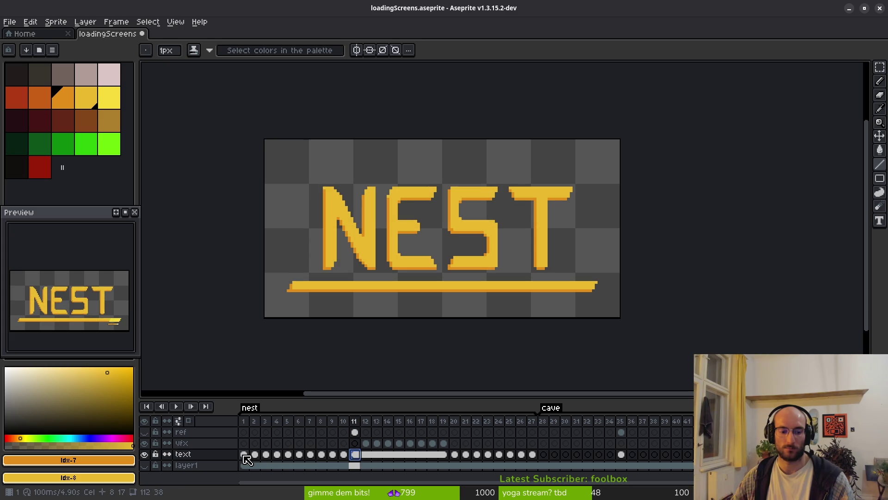
{"action": "left_click_drag", "start_coordinate": [339, 225], "coordinate": [407, 228]}
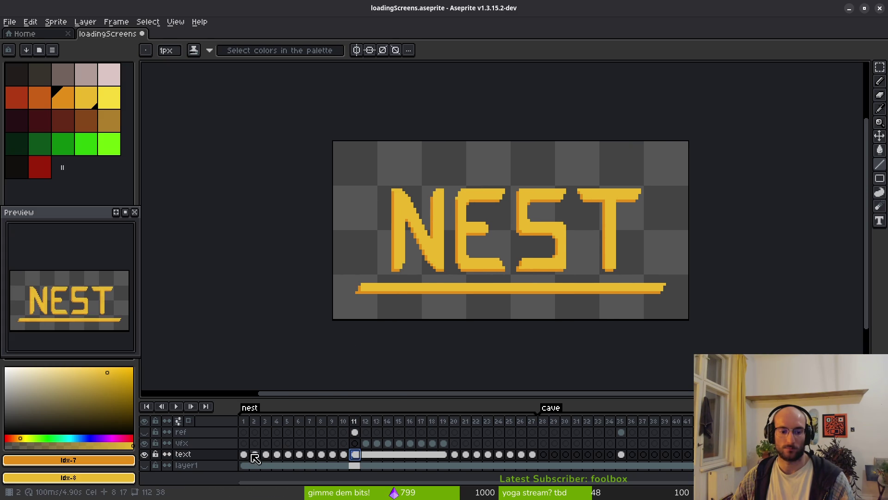
{"action": "key", "text": "m"}
{"action": "left_click_drag", "start_coordinate": [333, 143], "coordinate": [663, 279]}
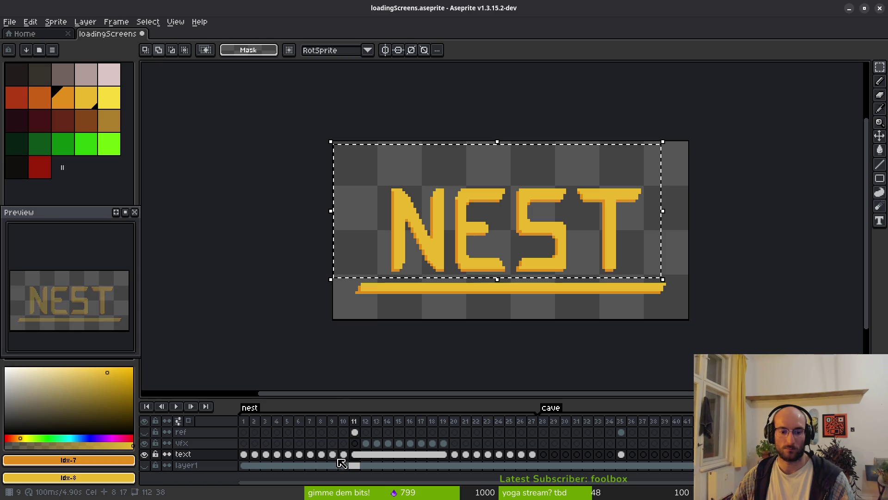
Select the text-layer cels for frames 1 through 27 in the timeline
{"action": "left_click_drag", "start_coordinate": [246, 454], "coordinate": [532, 455]}
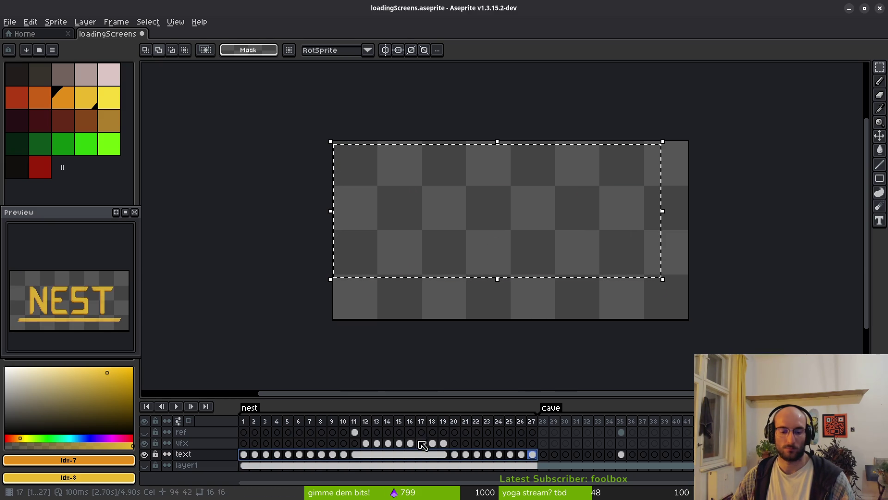
{"action": "left_click_drag", "start_coordinate": [475, 238], "coordinate": [446, 252]}
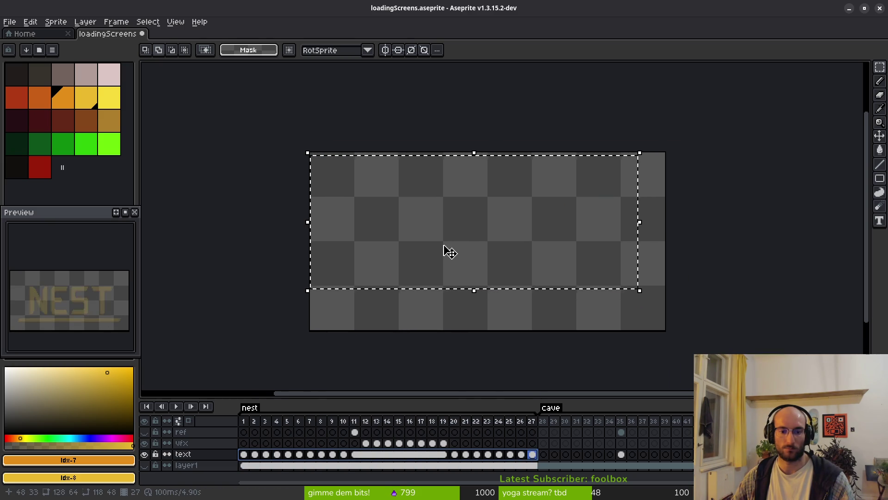
{"action": "scroll", "coordinate": [442, 254], "scroll_direction": "up", "scroll_amount": 1}
{"action": "key", "text": "i"}
{"action": "key", "text": "Right"}
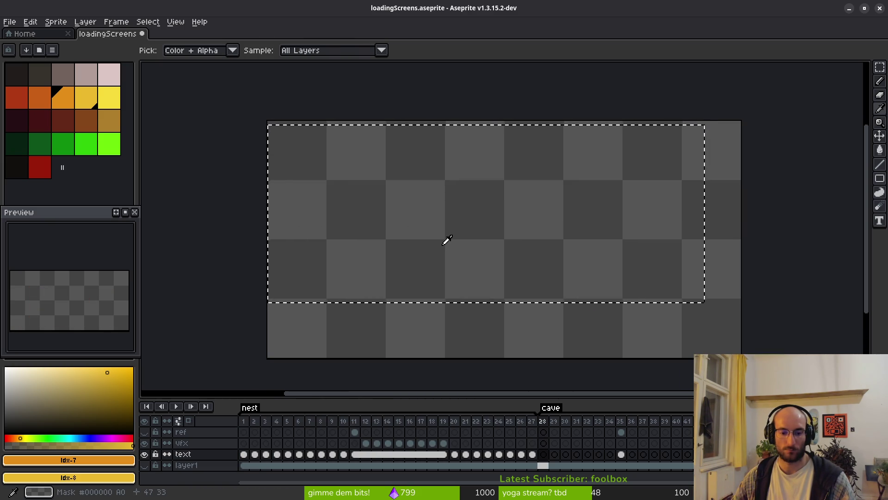
{"action": "key", "text": "m"}
{"action": "left_click_drag", "start_coordinate": [532, 455], "coordinate": [244, 455]}
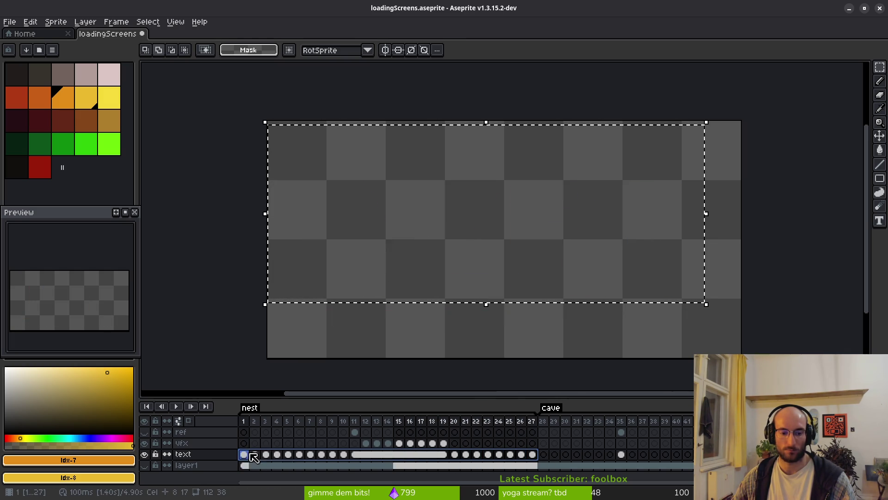
With the pencil active, zoom in on the shaded NEST letters and clear the selected frame range
{"action": "scroll", "coordinate": [379, 233], "scroll_direction": "left", "scroll_amount": 2}
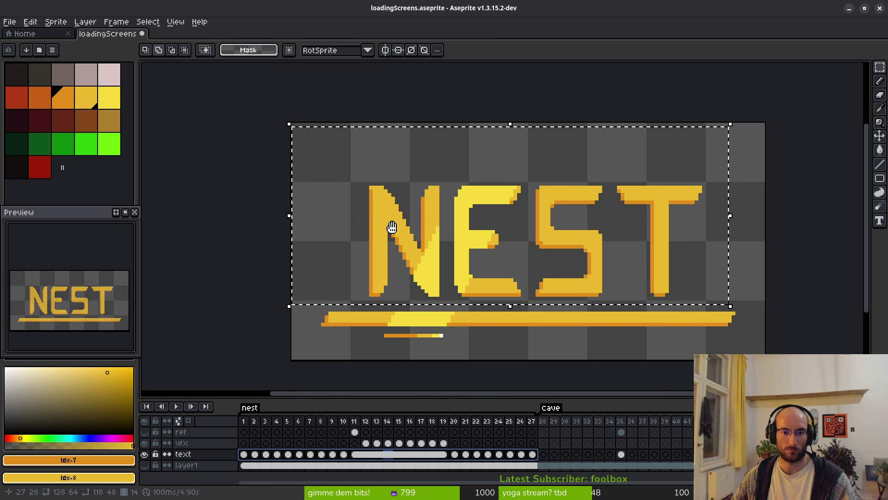
{"action": "key", "text": "b"}
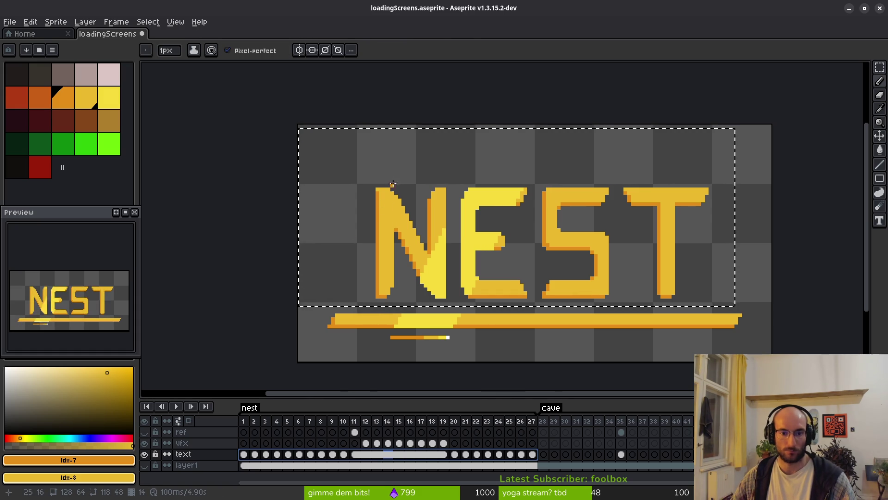
{"action": "scroll", "coordinate": [395, 183], "scroll_direction": "up", "scroll_amount": 1}
{"action": "scroll", "coordinate": [559, 232], "scroll_direction": "right", "scroll_amount": 4}
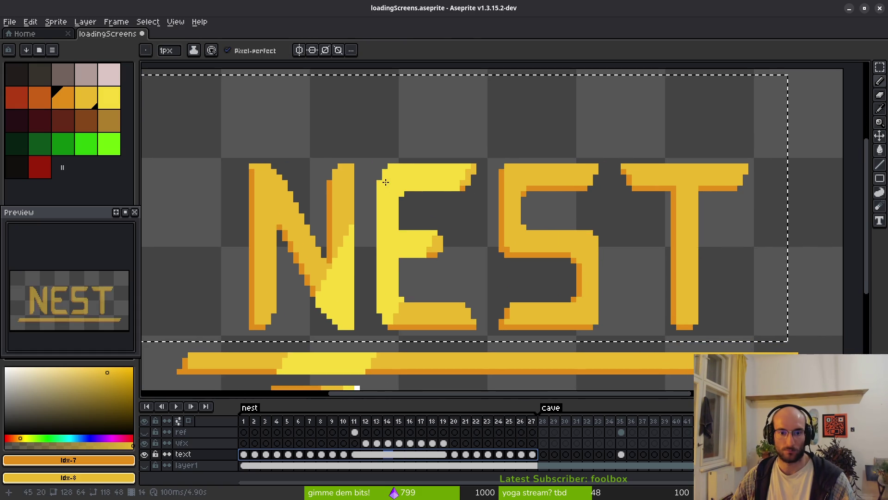
{"action": "scroll", "coordinate": [386, 171], "scroll_direction": "up", "scroll_amount": 1}
{"action": "scroll", "coordinate": [387, 171], "scroll_direction": "up", "scroll_amount": 1}
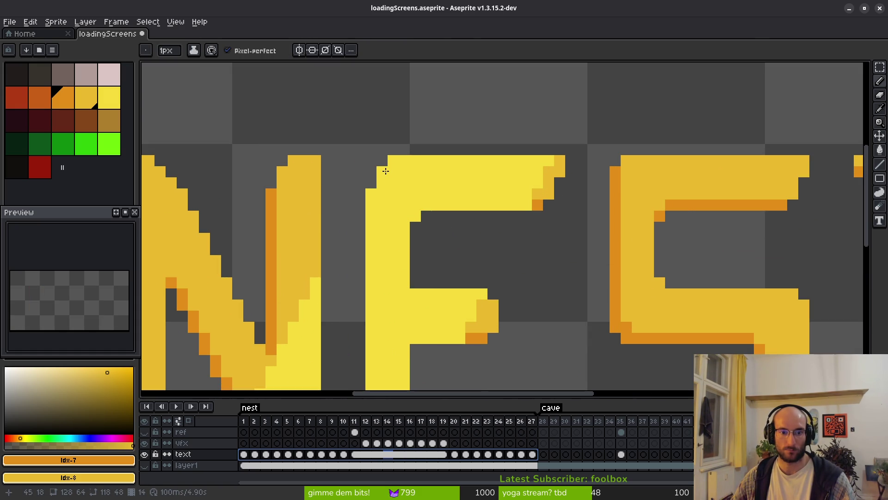
{"action": "key", "text": "Escape"}
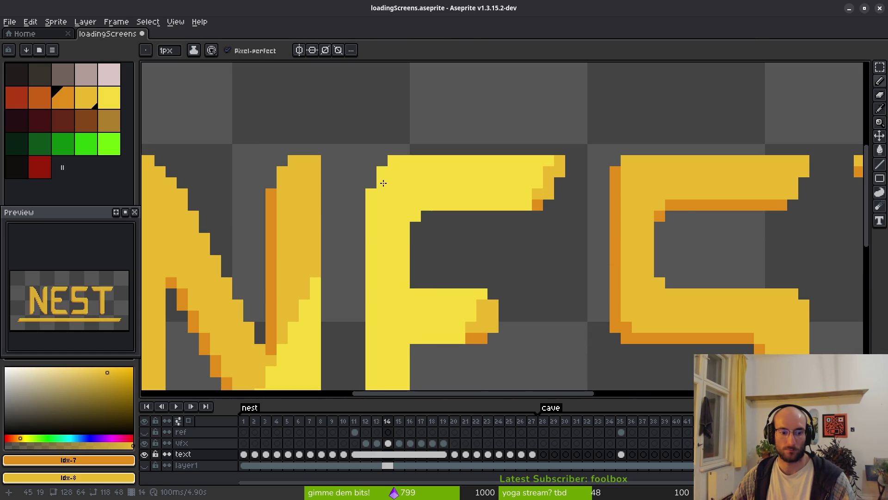
{"action": "scroll", "coordinate": [642, 186], "scroll_direction": "down", "scroll_amount": 4}
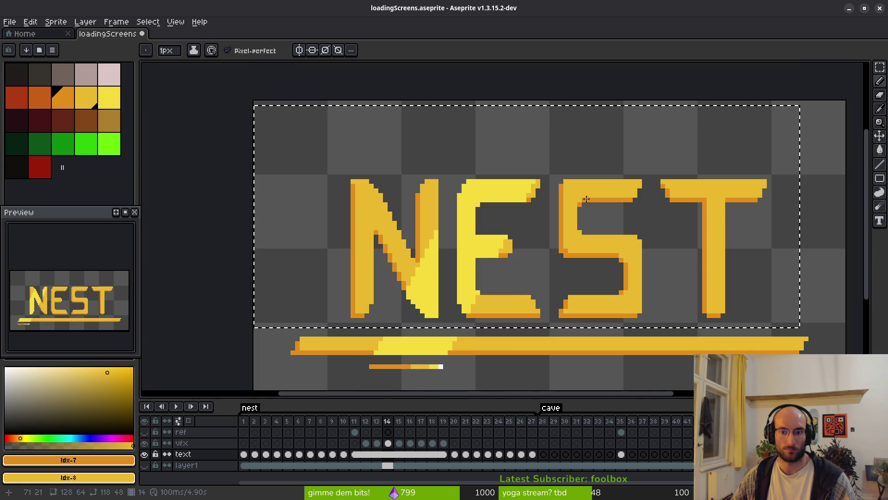
{"action": "left_click_drag", "start_coordinate": [463, 259], "coordinate": [425, 253]}
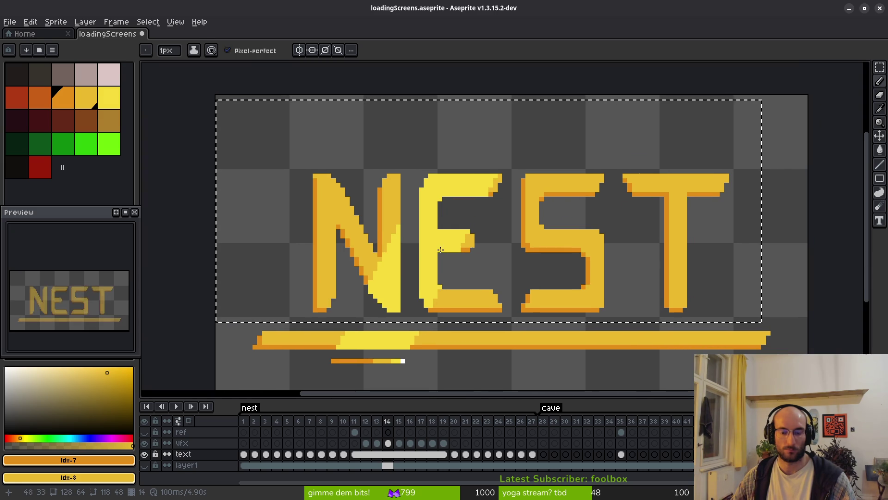
On frame 7, discard the stray pencil stroke, deselect, and return to CAVE frame 35
{"action": "left_click", "coordinate": [309, 454]}
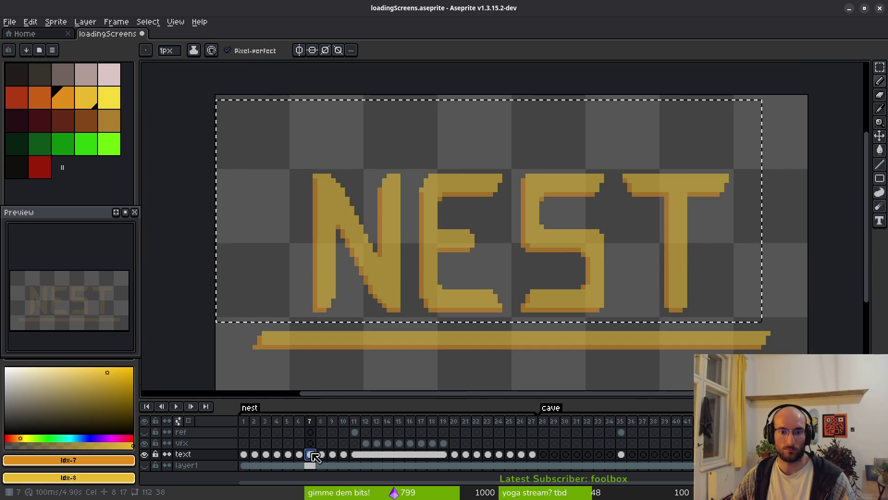
{"action": "key", "text": "Right"}
{"action": "key", "text": "Right"}
{"action": "key", "text": "Right"}
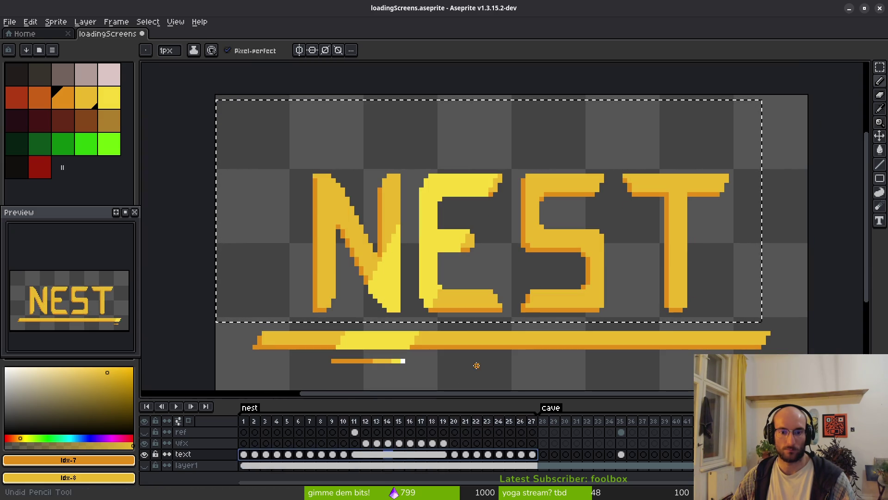
{"action": "key", "text": "ctrl+d"}
{"action": "key", "text": "ctrl+Right"}
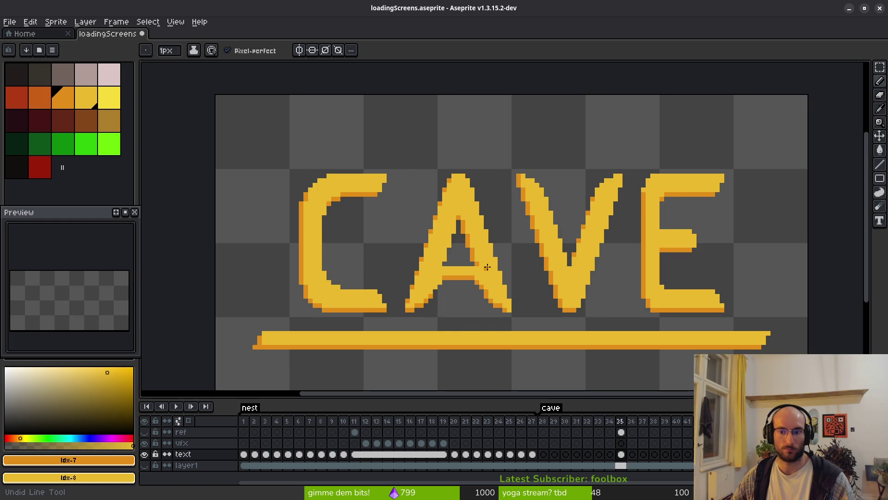
{"action": "left_click", "coordinate": [416, 217], "text": "shift"}
{"action": "key", "text": "ctrl+z"}
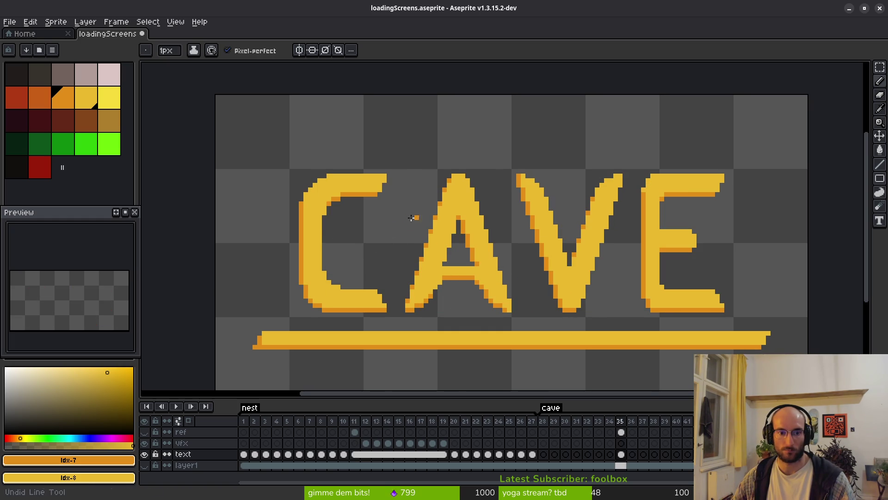
{"action": "scroll", "coordinate": [411, 218], "scroll_direction": "up", "scroll_amount": 1}
{"action": "scroll", "coordinate": [382, 237], "scroll_direction": "down", "scroll_amount": 2}
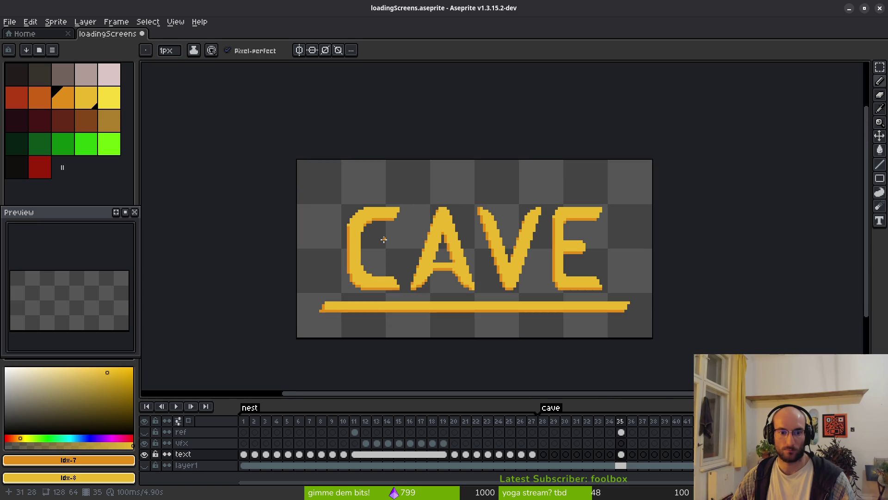
{"action": "scroll", "coordinate": [369, 231], "scroll_direction": "up", "scroll_amount": 2}
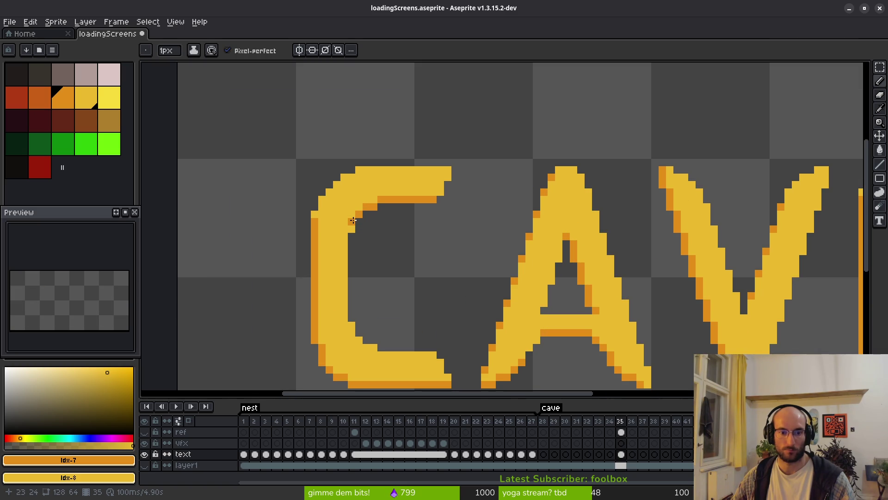
{"action": "scroll", "coordinate": [353, 221], "scroll_direction": "down", "scroll_amount": 2}
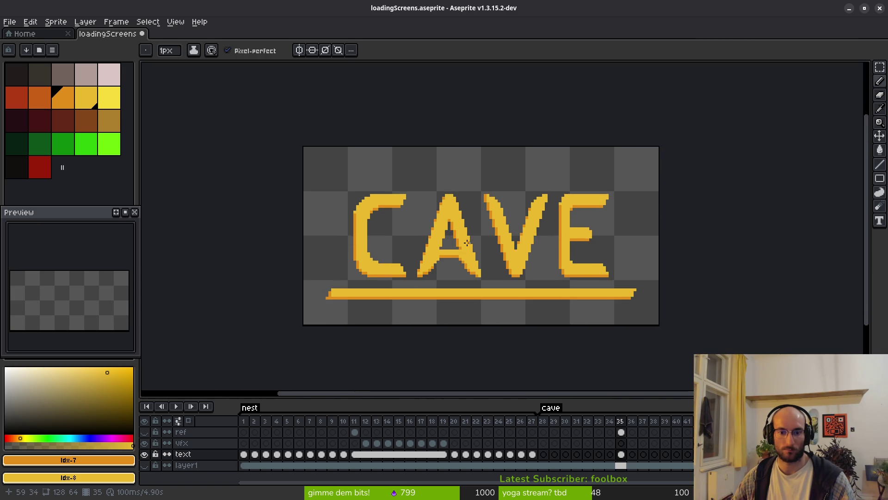
{"action": "scroll", "coordinate": [459, 229], "scroll_direction": "up", "scroll_amount": 2}
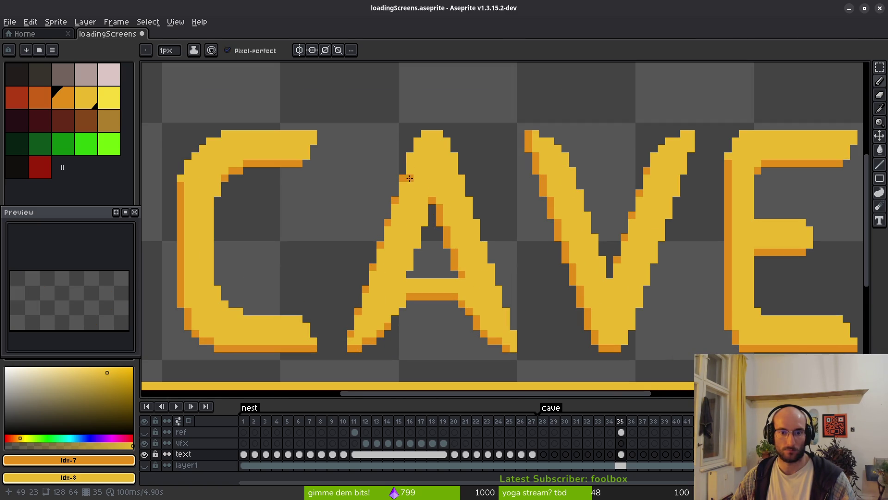